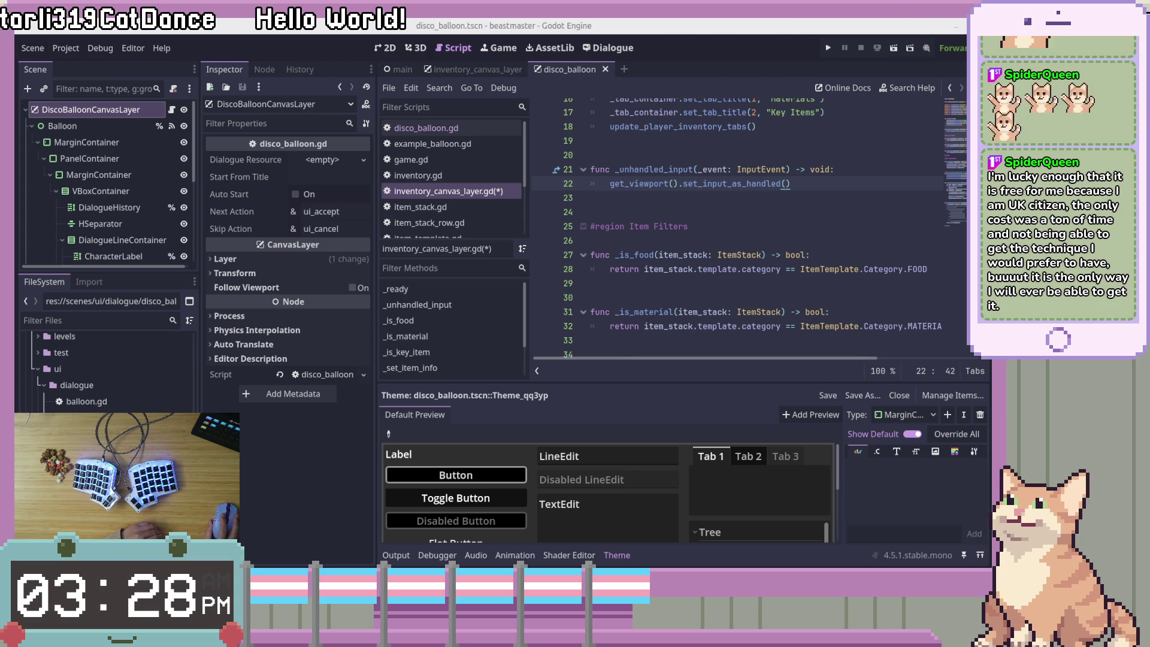
# Delete the blank line 24 after _unhandled_input, then run the game to test the inventory
pyautogui.scroll(1, 688, 285)
pyautogui.click(849, 221)
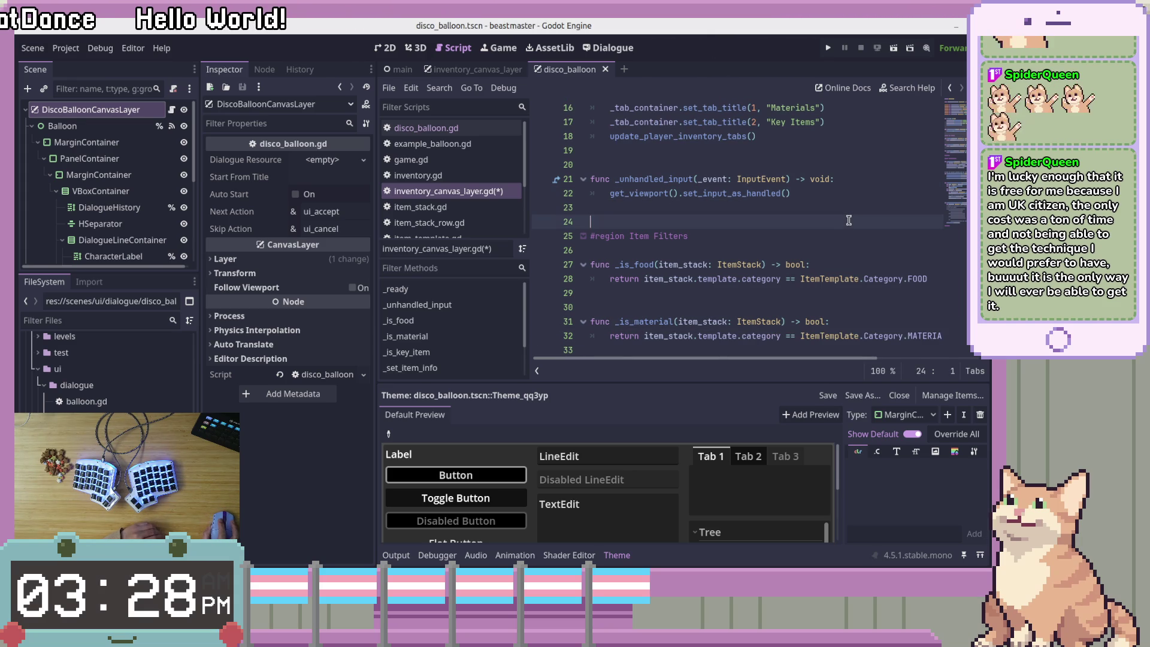
pyautogui.scroll(-2, 849, 217)
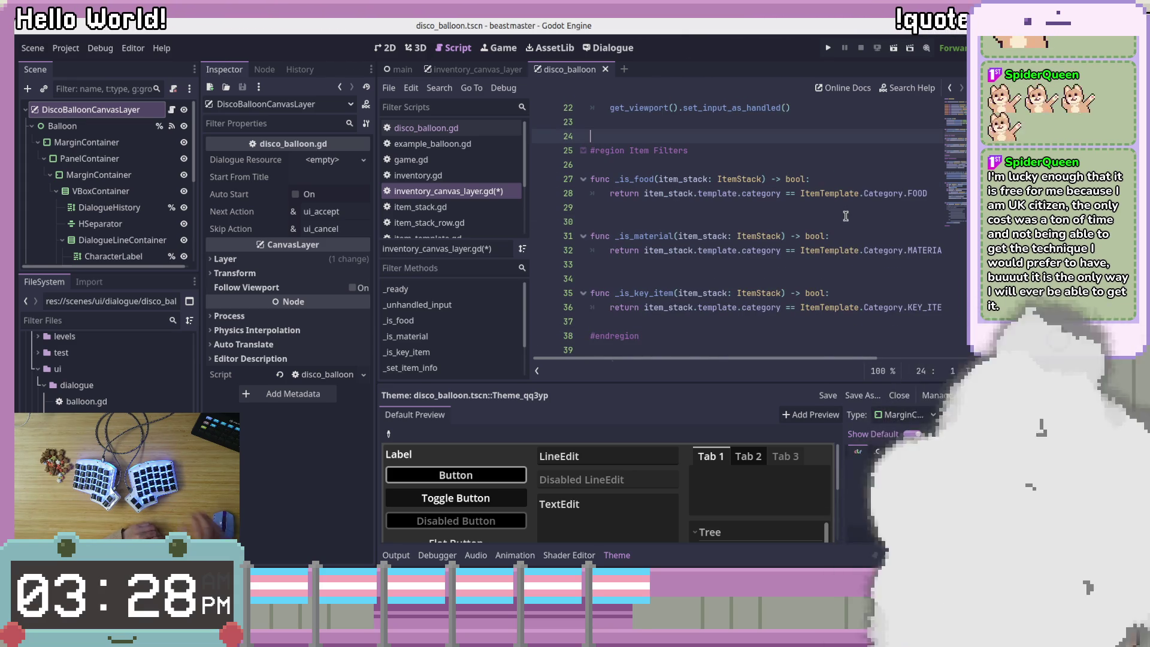
pyautogui.press('BackSpace')
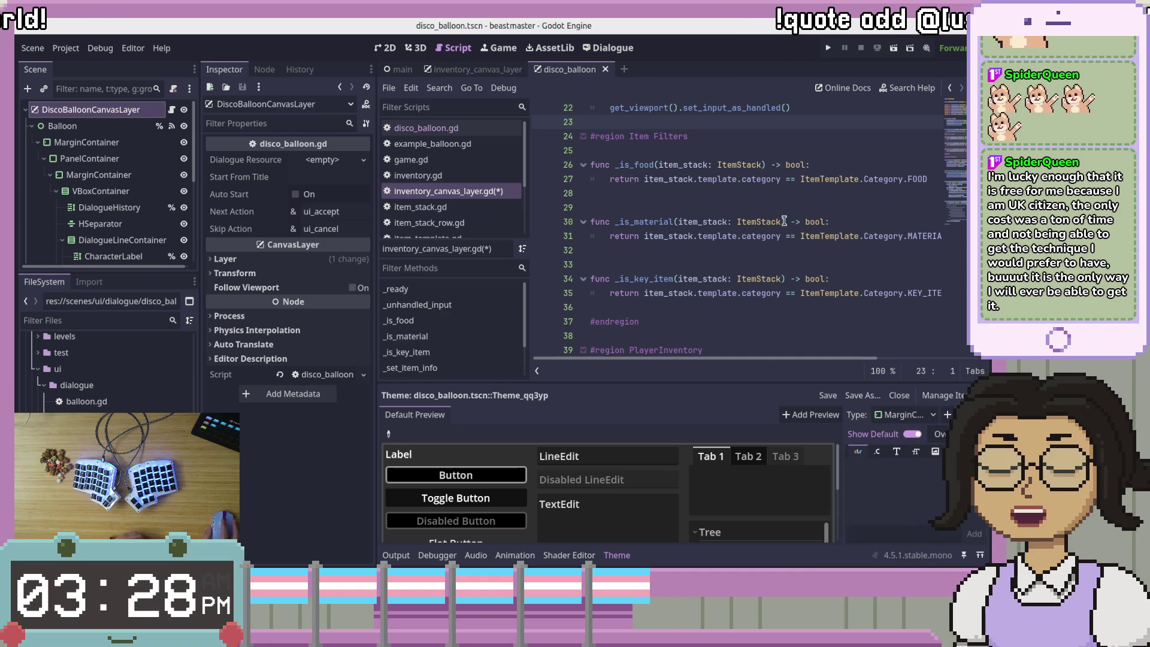
pyautogui.scroll(3, 785, 222)
pyautogui.click(847, 230)
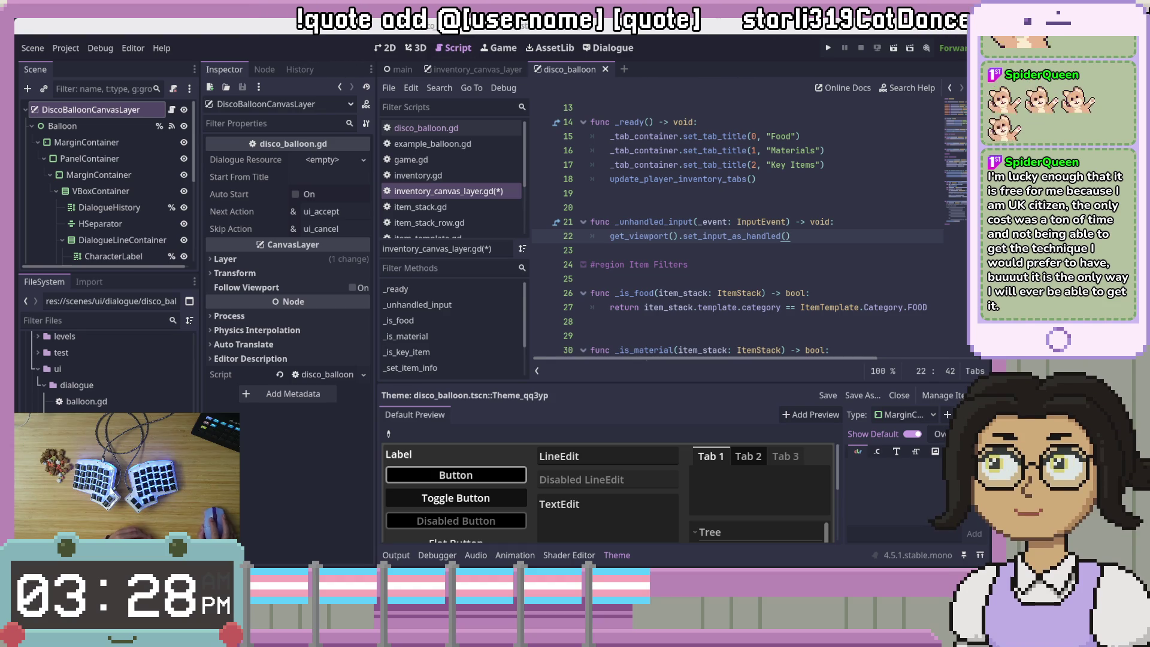
pyautogui.click(832, 48)
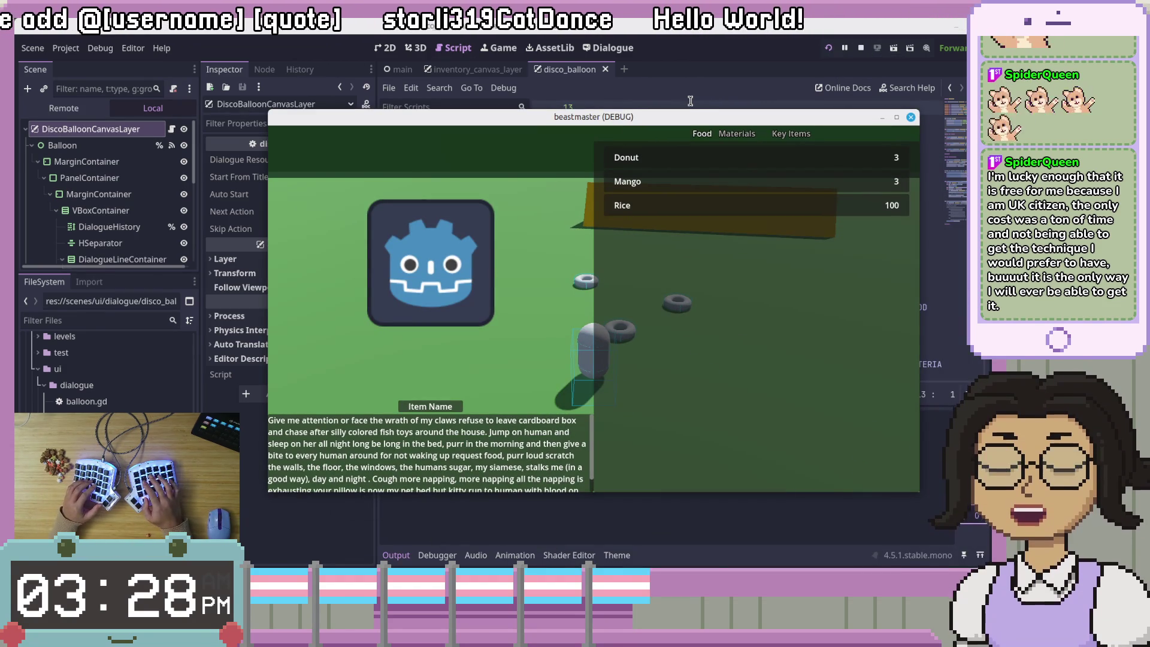
# In the running game, cycle the inventory tabs and move between Donut and Rice in Food
pyautogui.press('Up')
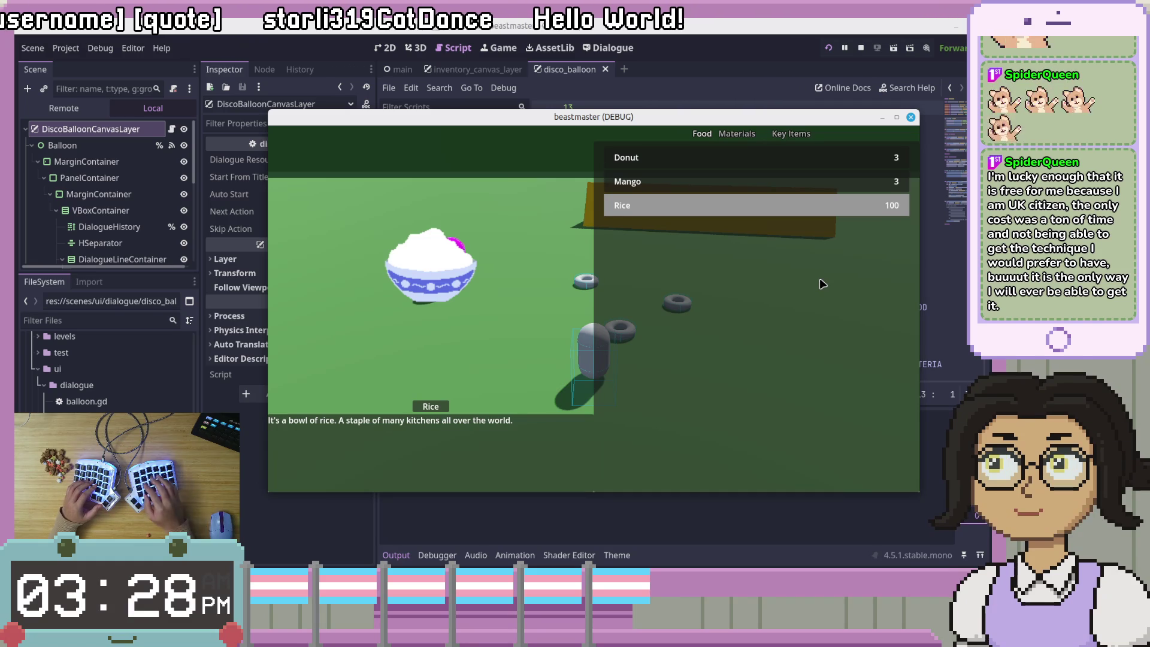
pyautogui.press('Down')
pyautogui.press('Right')
pyautogui.press('Right')
pyautogui.press('Left')
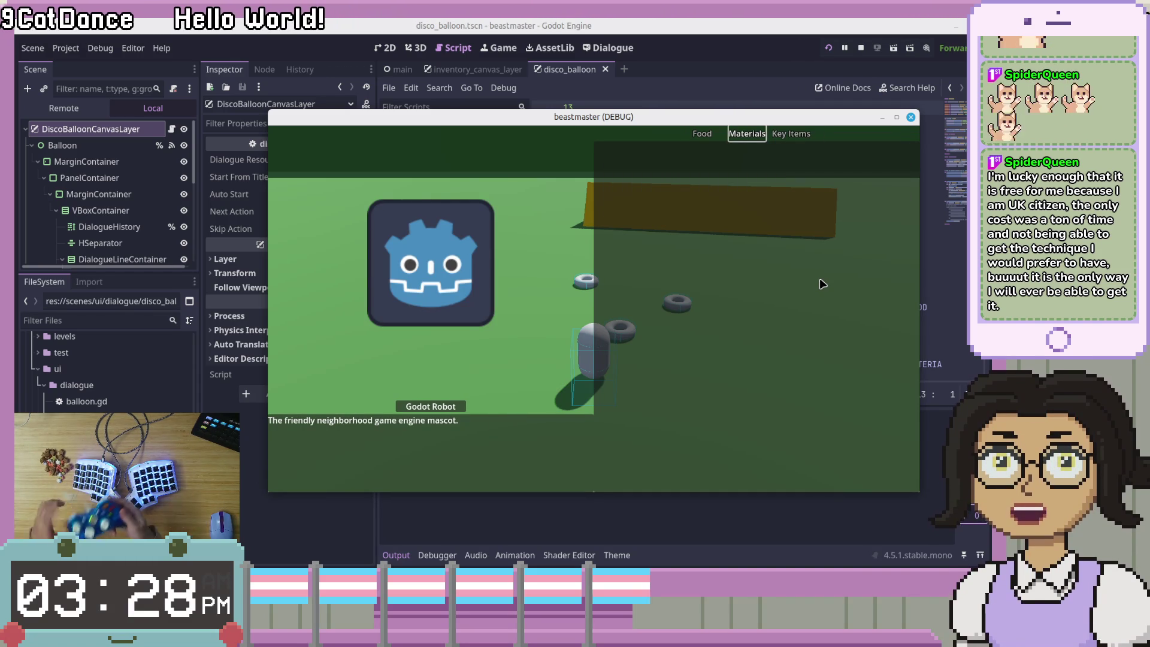
pyautogui.press('Left')
pyautogui.press('Left')
pyautogui.press('Left')
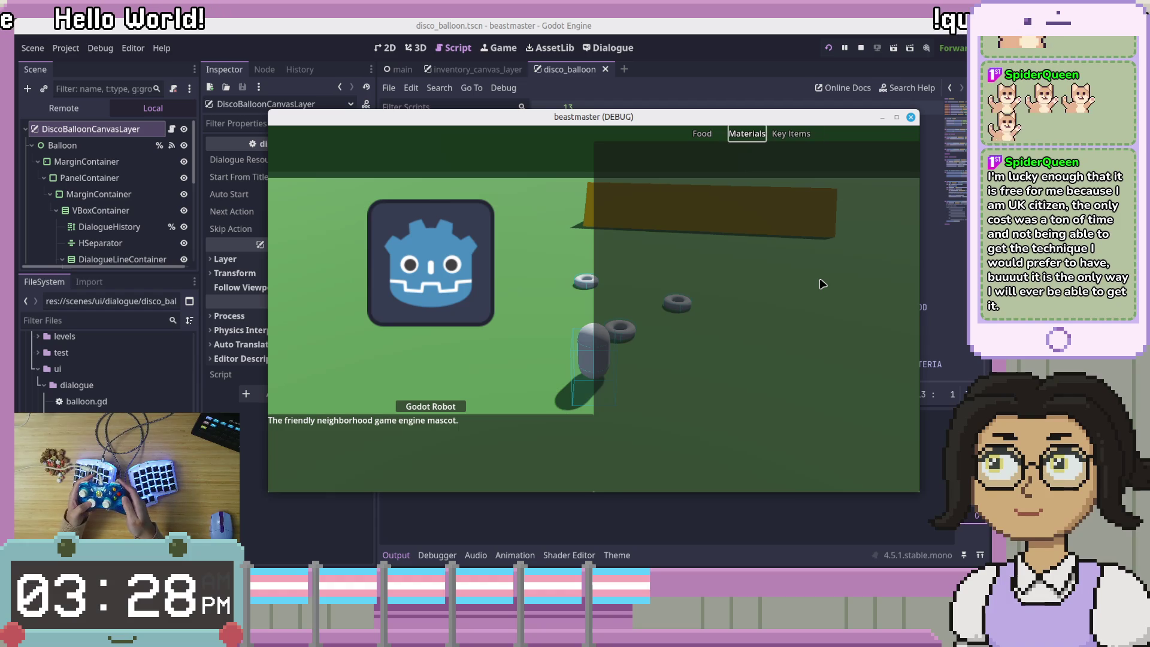
pyautogui.press('Left')
pyautogui.press('Down')
pyautogui.press('Down')
pyautogui.press('Down')
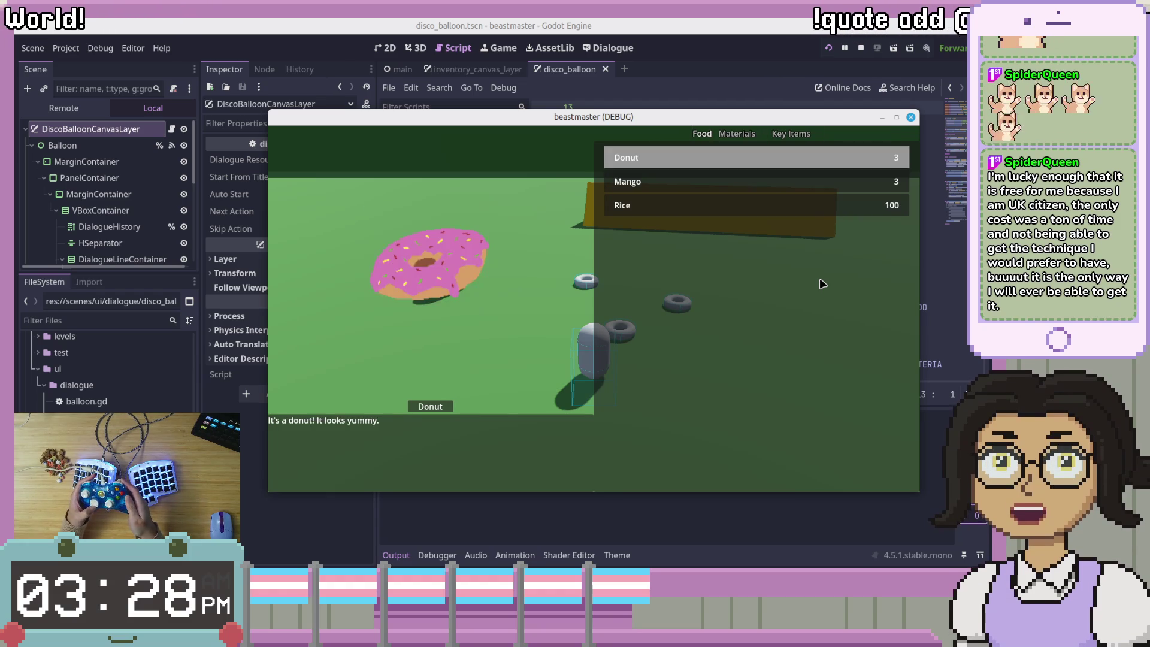
pyautogui.press('Up')
pyautogui.press('Up')
pyautogui.press('Down')
pyautogui.press('Down')
pyautogui.press('Up')
pyautogui.press('Up')
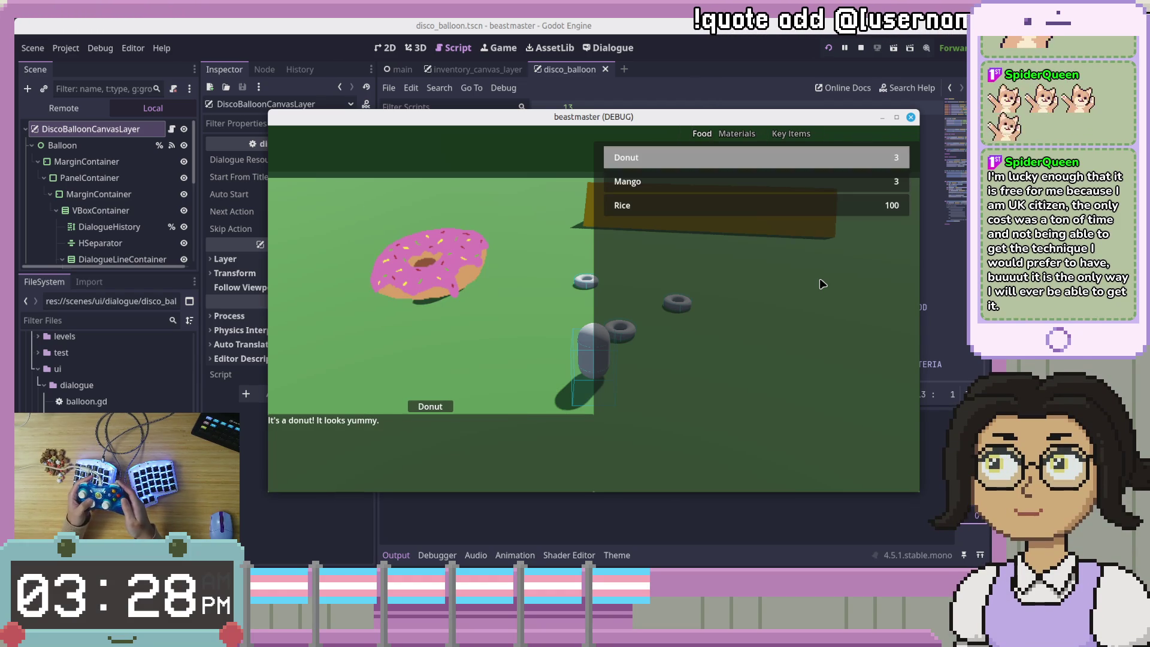
# Switch among Materials, Key Items and Food, browsing Godot Robot, Donut and Mango
pyautogui.press('Right')
pyautogui.press('Right')
pyautogui.press('Left')
pyautogui.press('Left')
pyautogui.press('Down')
pyautogui.press('Down')
pyautogui.press('Down')
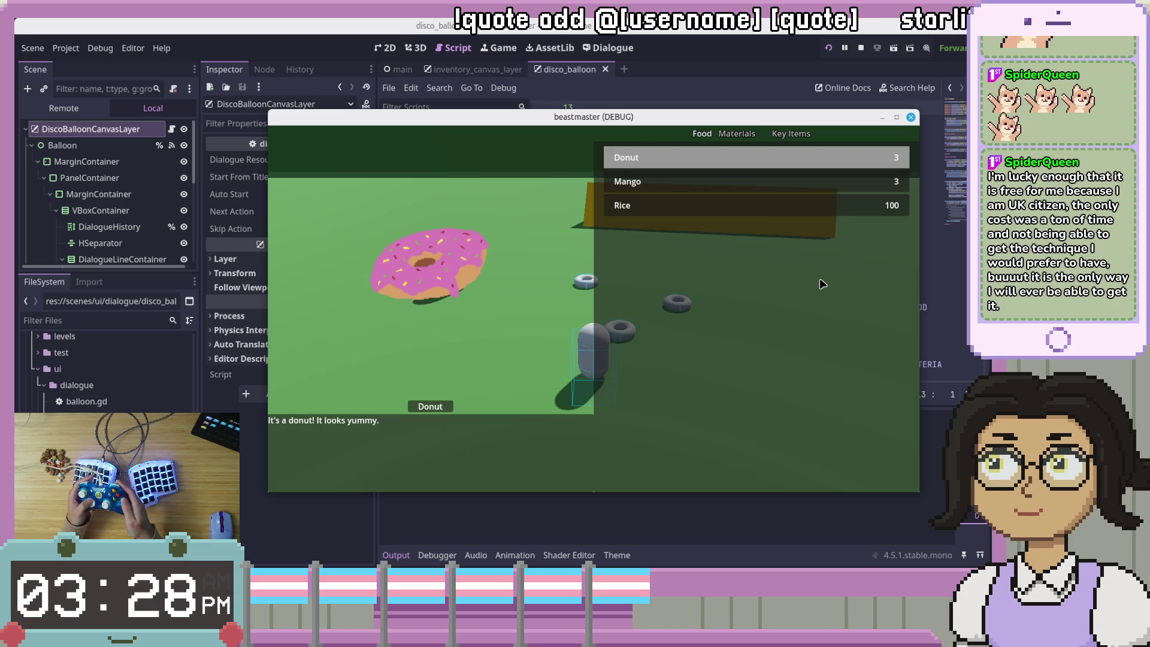
pyautogui.press('Right')
pyautogui.press('Right')
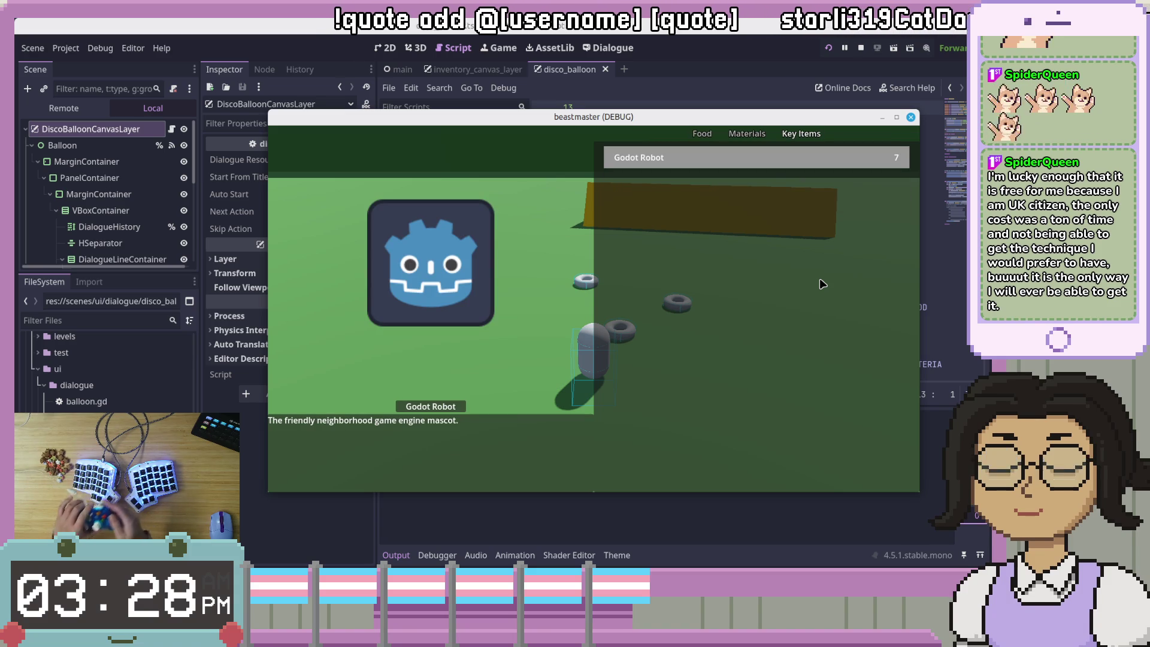
pyautogui.press('Up')
pyautogui.press('Down')
pyautogui.press('Up')
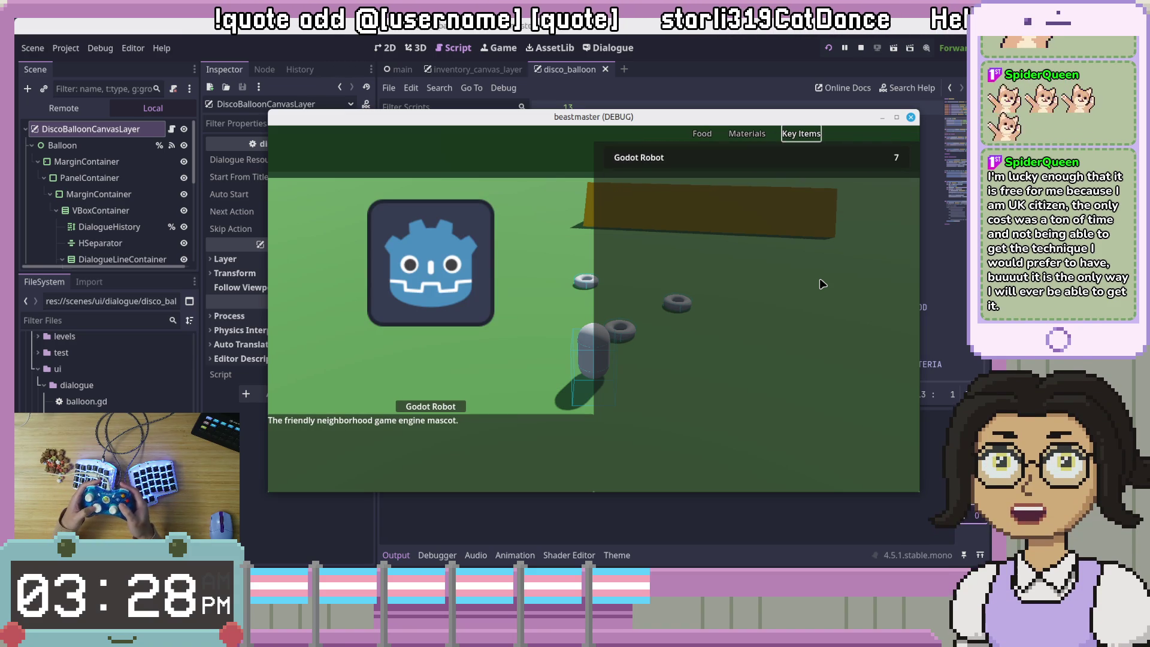
pyautogui.press('Right')
pyautogui.press('Down')
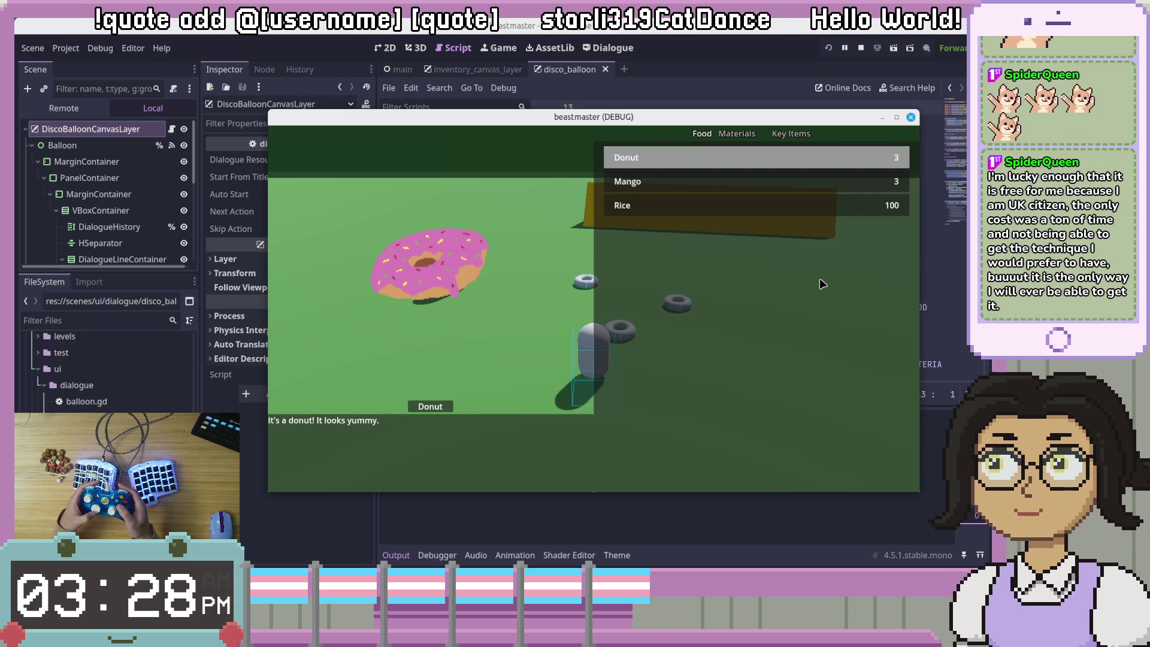
pyautogui.press('Down')
pyautogui.press('Up')
pyautogui.press('Up')
# Return to Food from the empty Materials tab and preview Rice with its description
pyautogui.press('Right')
pyautogui.press('Left')
pyautogui.press('Down')
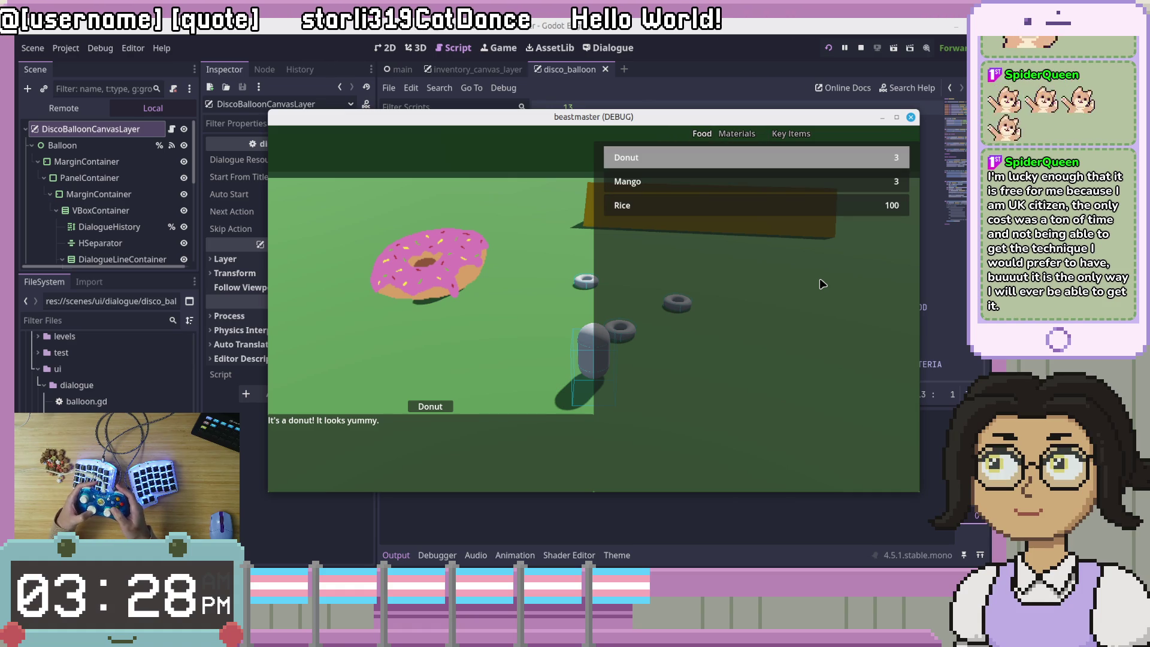
pyautogui.press('Up')
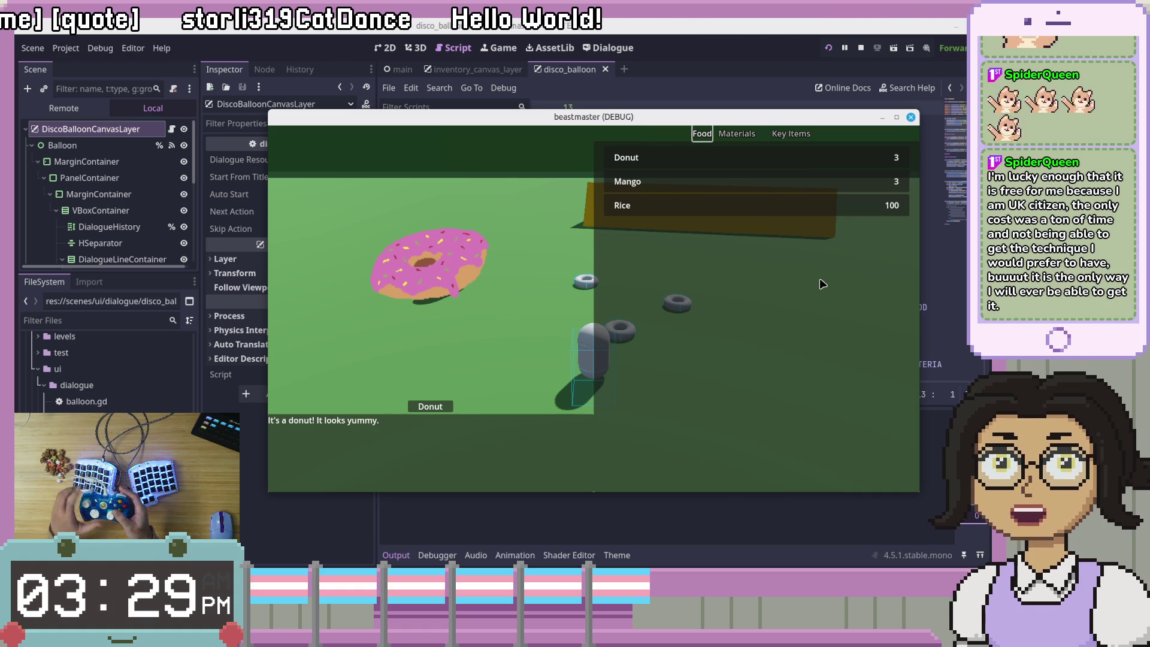
pyautogui.press('Down')
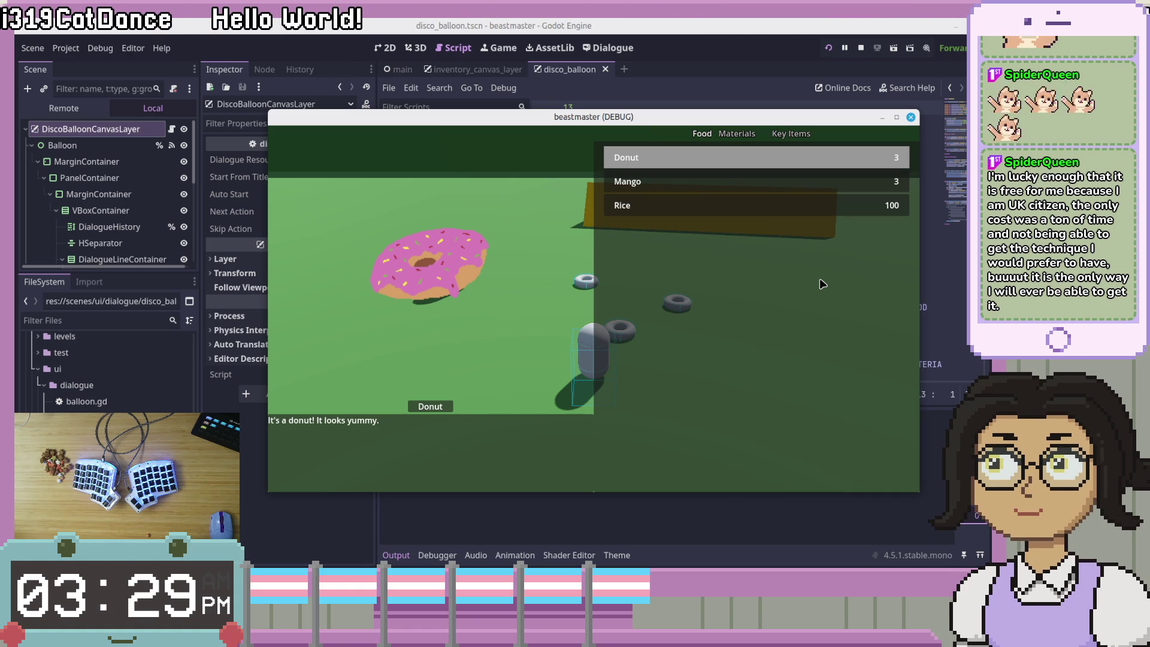
pyautogui.press('Down')
pyautogui.press('Down')
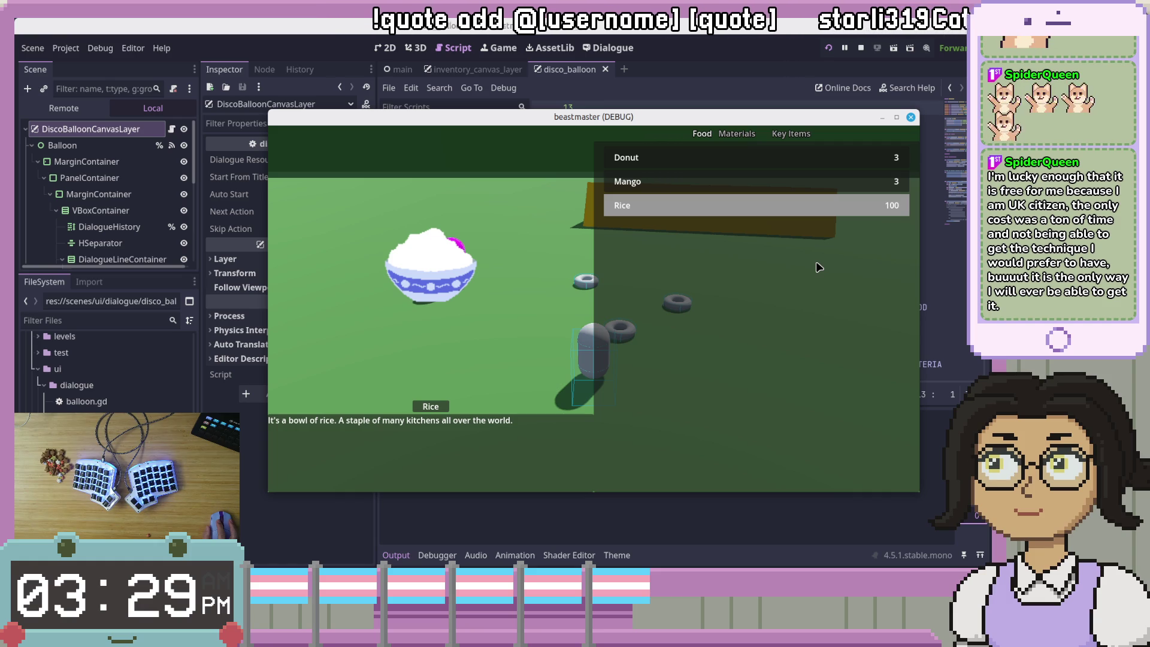
# Show the Key Items tab with Godot Robot, then close the game window
pyautogui.click(789, 135)
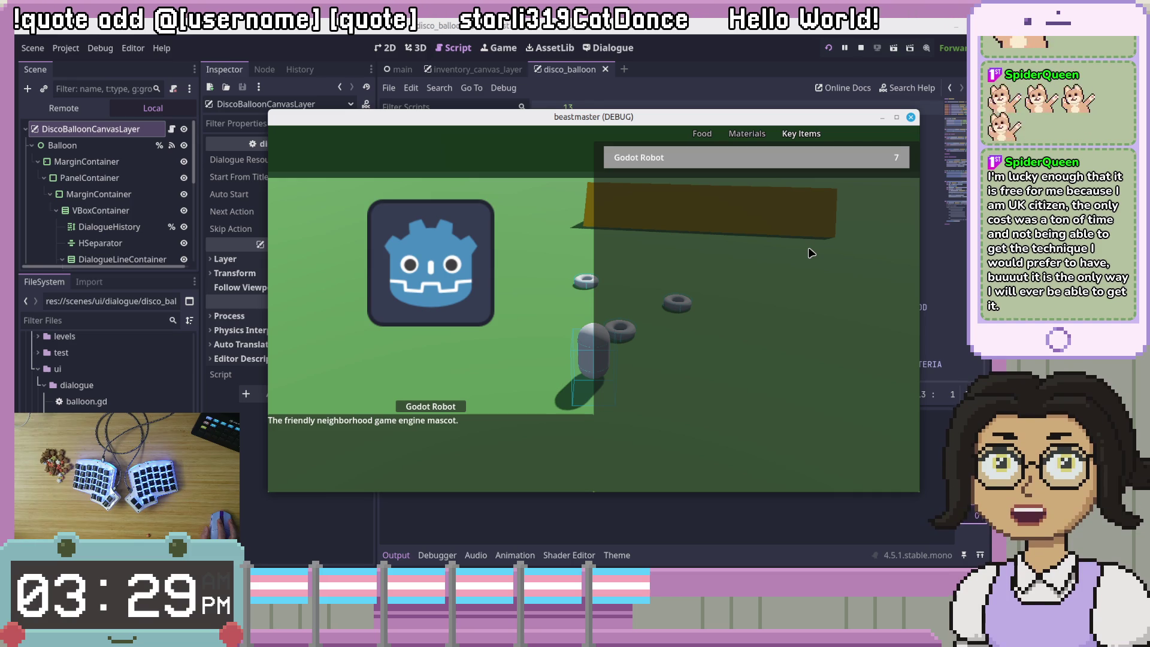
pyautogui.click(910, 117)
pyautogui.click(857, 193)
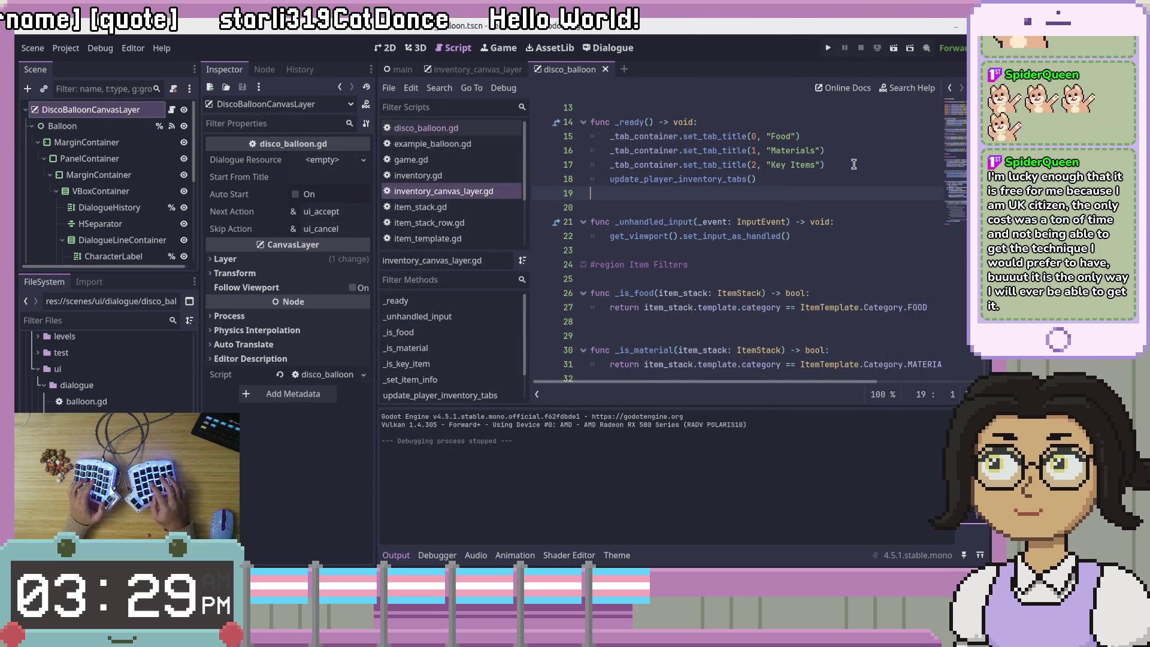
# Select the commented-out category match block around lines 70–80 of the script
pyautogui.click(805, 136)
pyautogui.scroll(-15, 854, 257)
pyautogui.click(854, 251)
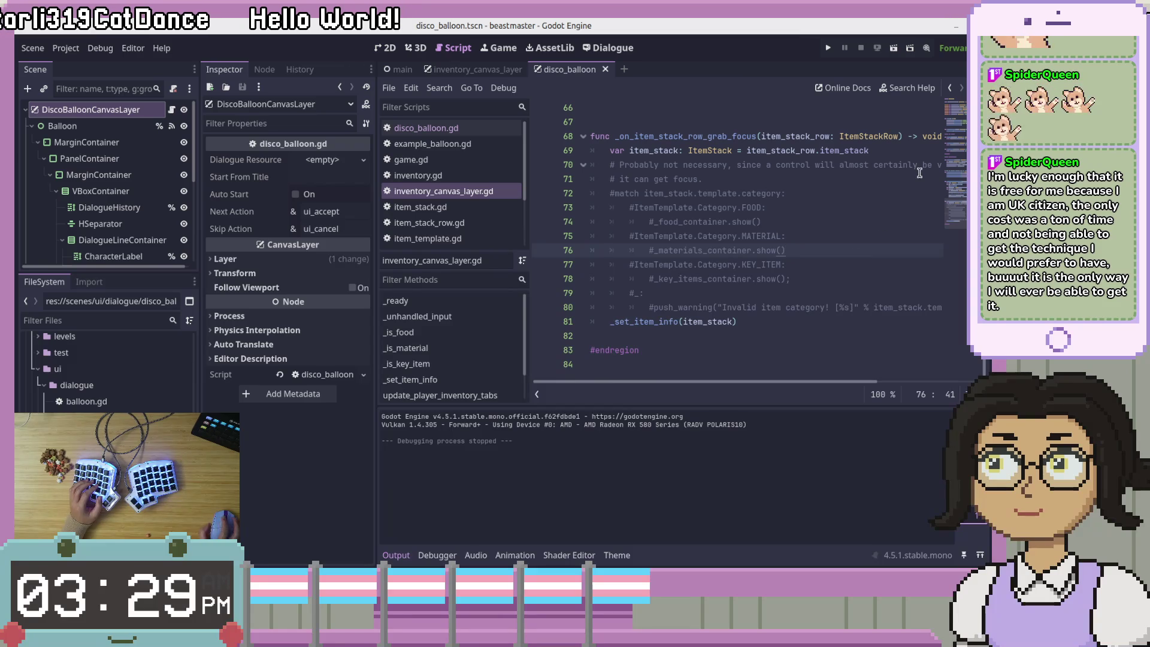
pyautogui.click(932, 309)
pyautogui.press('End')
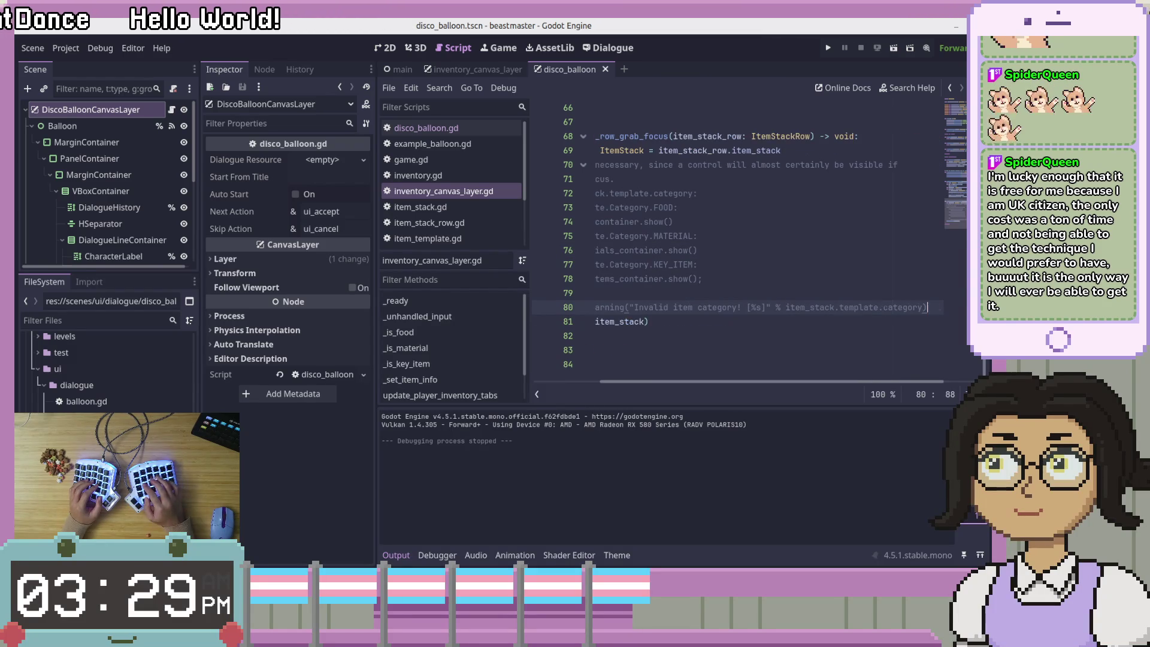
pyautogui.hotkey('shift', 'Up')
pyautogui.hotkey('shift', 'Up')
pyautogui.hotkey('shift', 'Up')
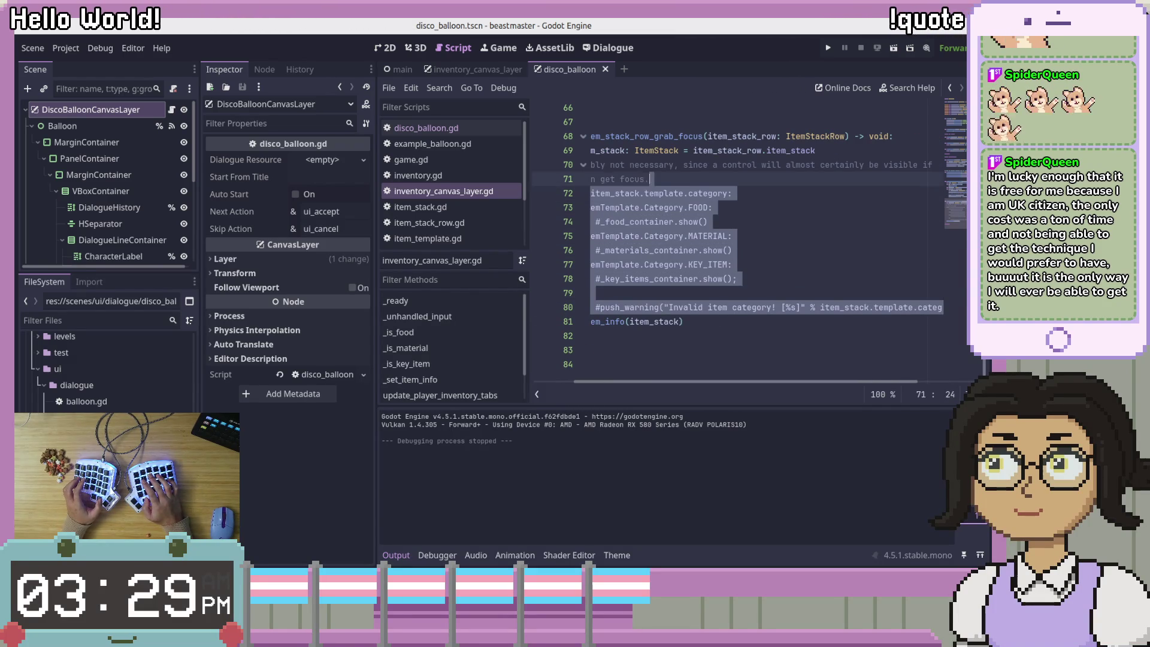
pyautogui.hotkey('shift', 'Down')
pyautogui.hotkey('shift', 'Home')
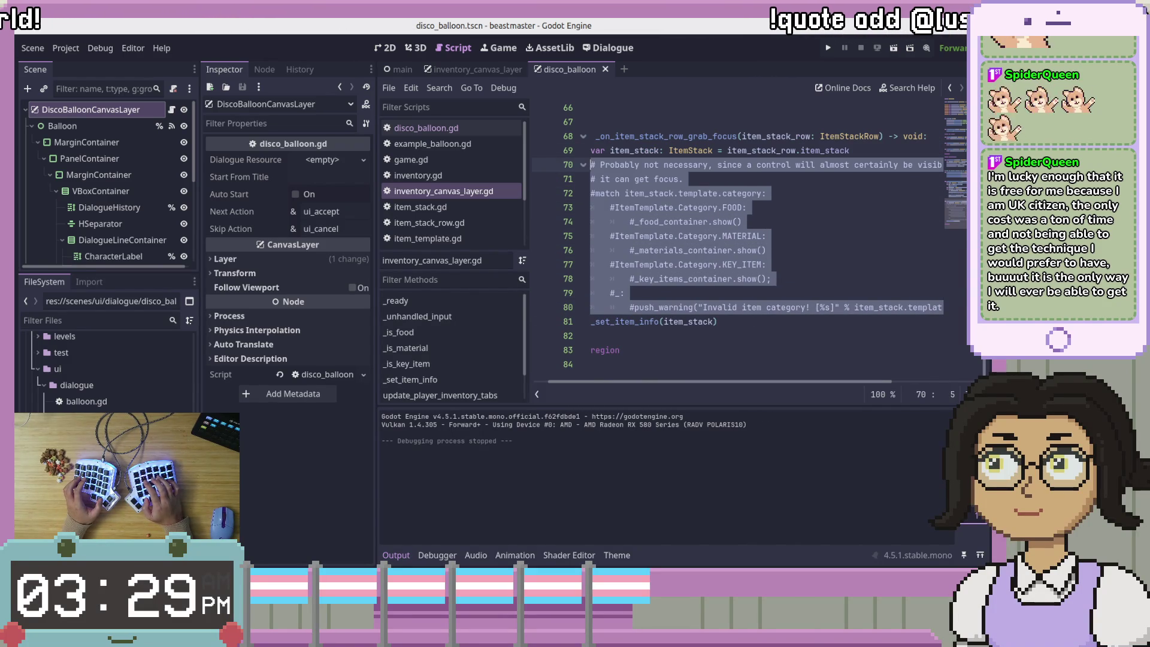
pyautogui.hotkey('shift', 'Down')
pyautogui.hotkey('shift', 'Down')
pyautogui.hotkey('shift', 'Down')
# Reselect the commented match lines from line 80 up to 70, then clear the selection
pyautogui.press('Up')
pyautogui.press('Up')
pyautogui.press('Up')
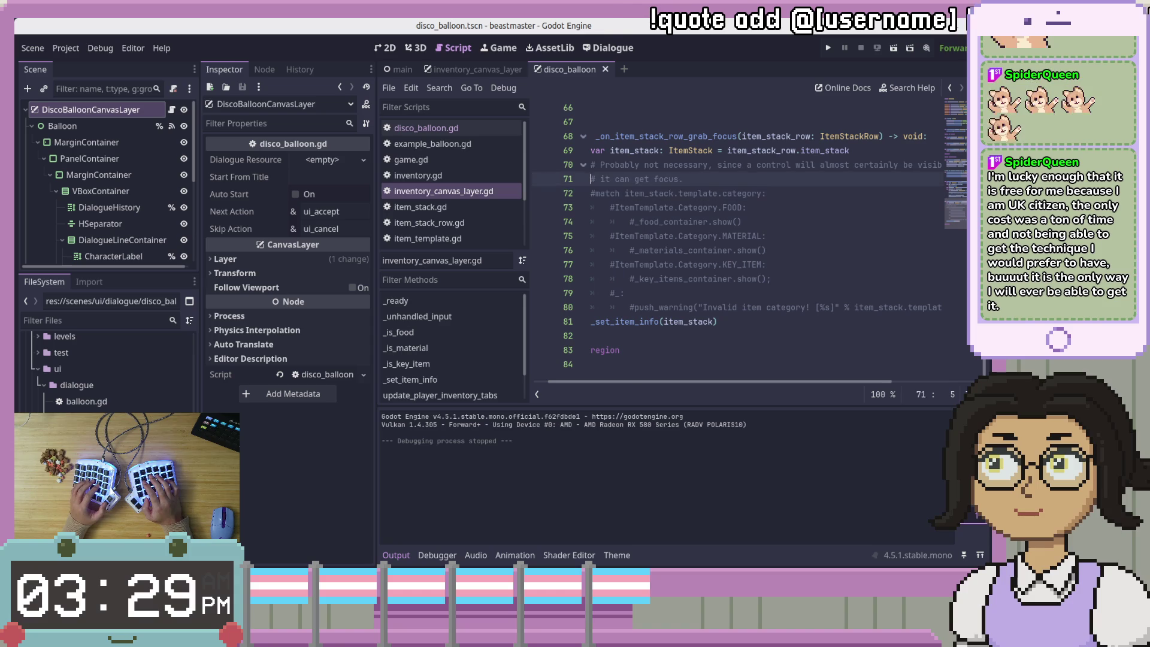
pyautogui.press('Down')
pyautogui.press('Down')
pyautogui.press('Down')
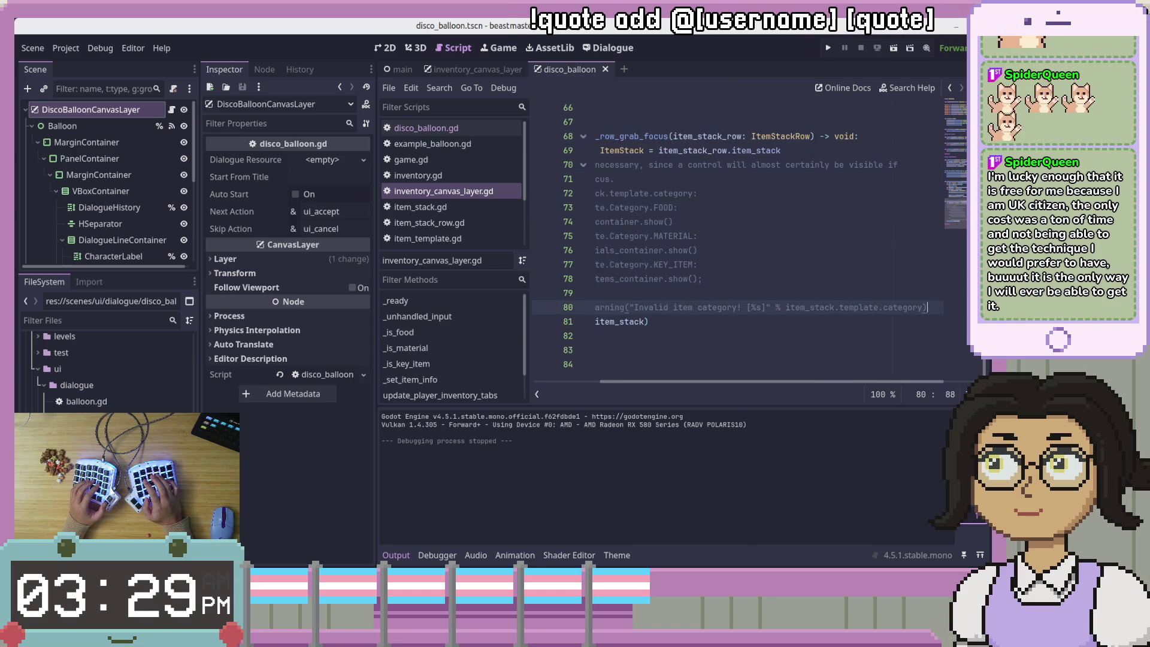
pyautogui.hotkey('shift', 'End')
pyautogui.hotkey('shift', 'Up')
pyautogui.hotkey('shift', 'Up')
pyautogui.hotkey('shift', 'Up')
pyautogui.hotkey('shift', 'Up')
pyautogui.hotkey('shift', 'Up')
pyautogui.hotkey('shift', 'Up')
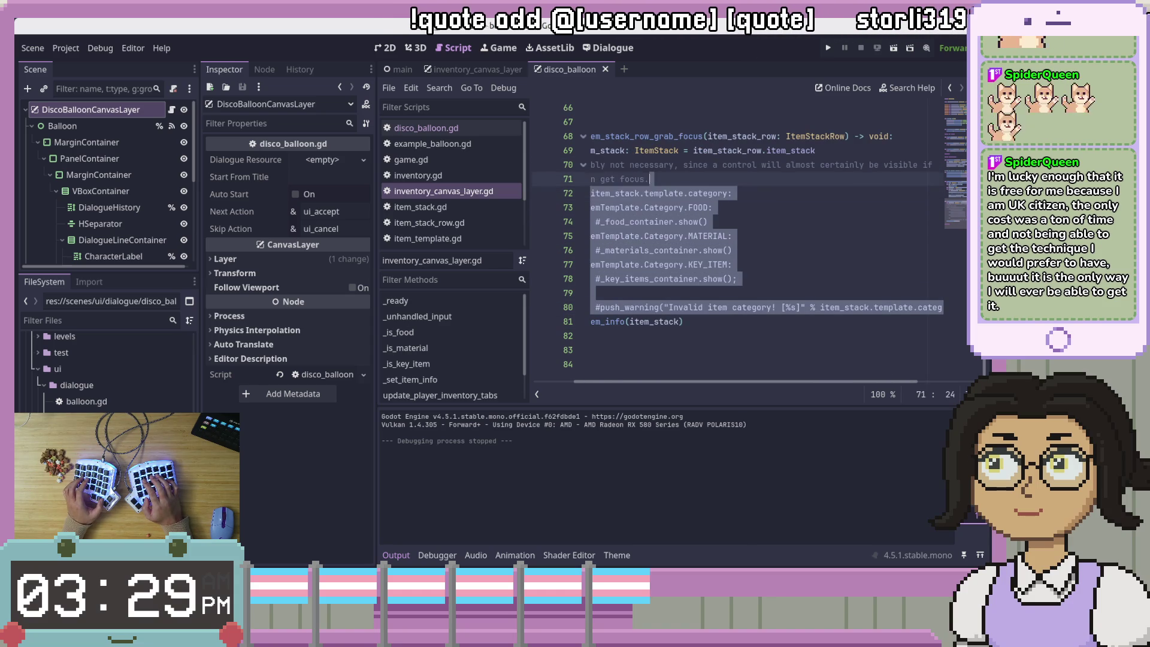
pyautogui.hotkey('shift', 'Home')
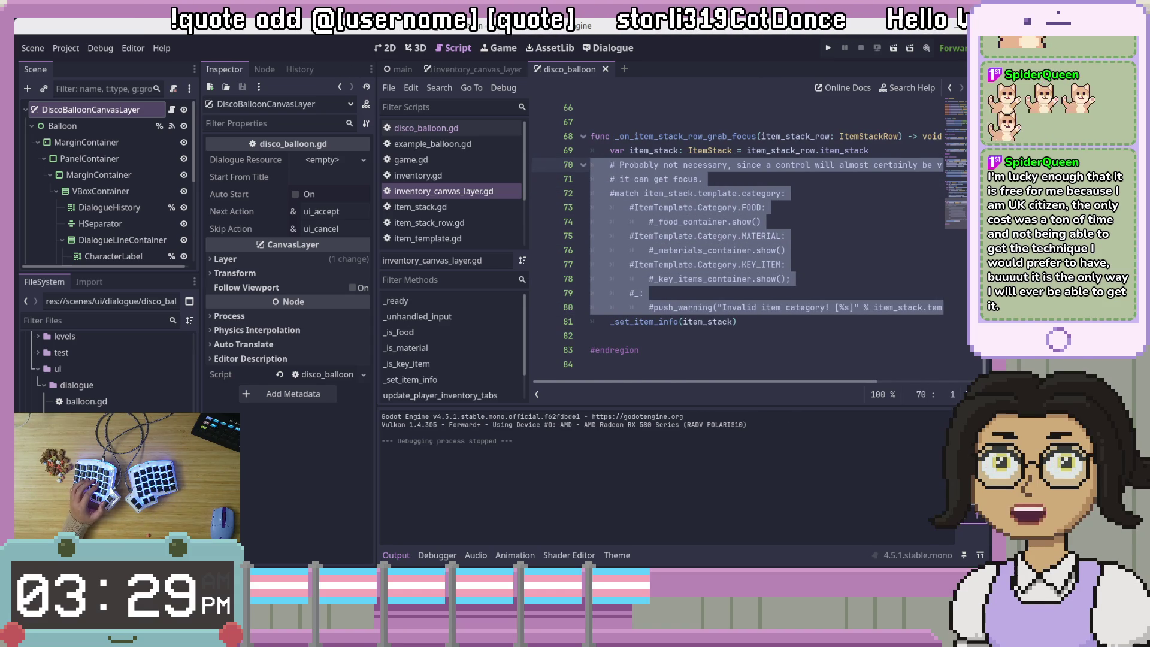
pyautogui.press('Escape')
# Scroll to the top of the script and switch to the inventory_canvas_layer scene tab
pyautogui.scroll(7, 778, 275)
pyautogui.scroll(7, 780, 290)
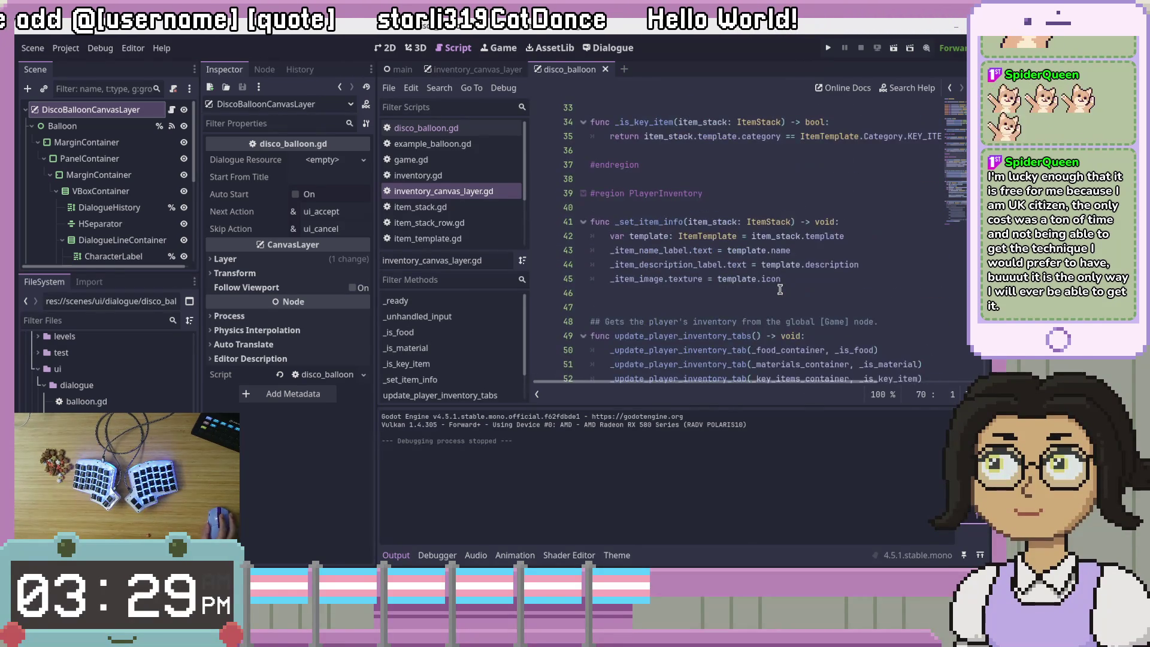
pyautogui.click(785, 293)
pyautogui.scroll(6, 787, 295)
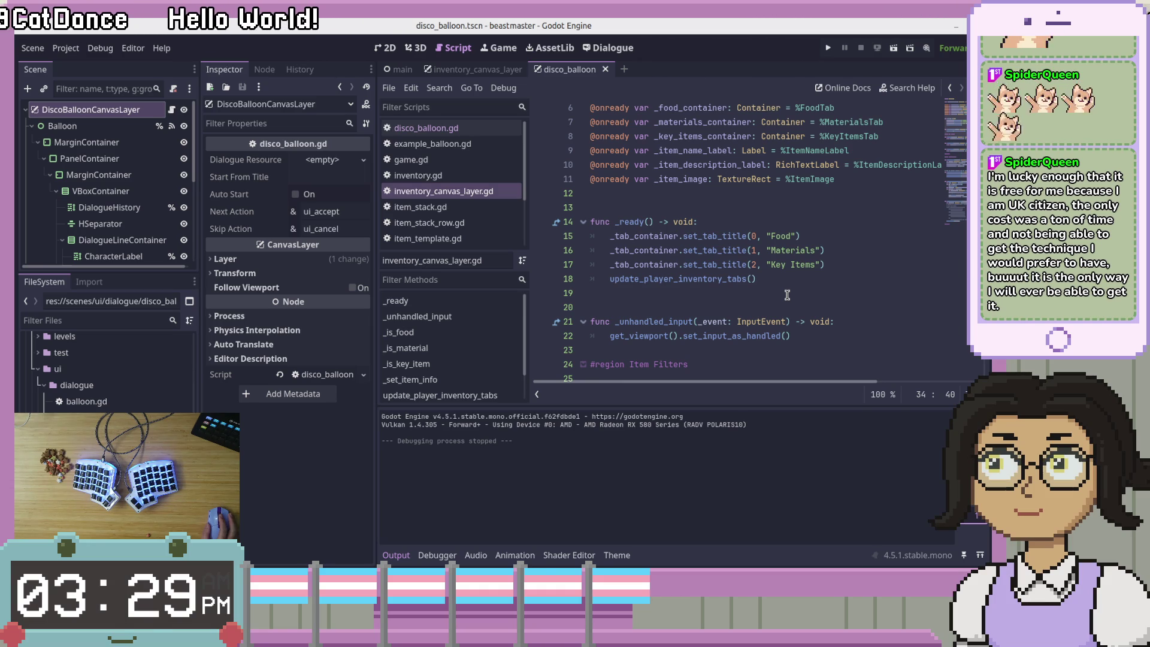
pyautogui.click(473, 71)
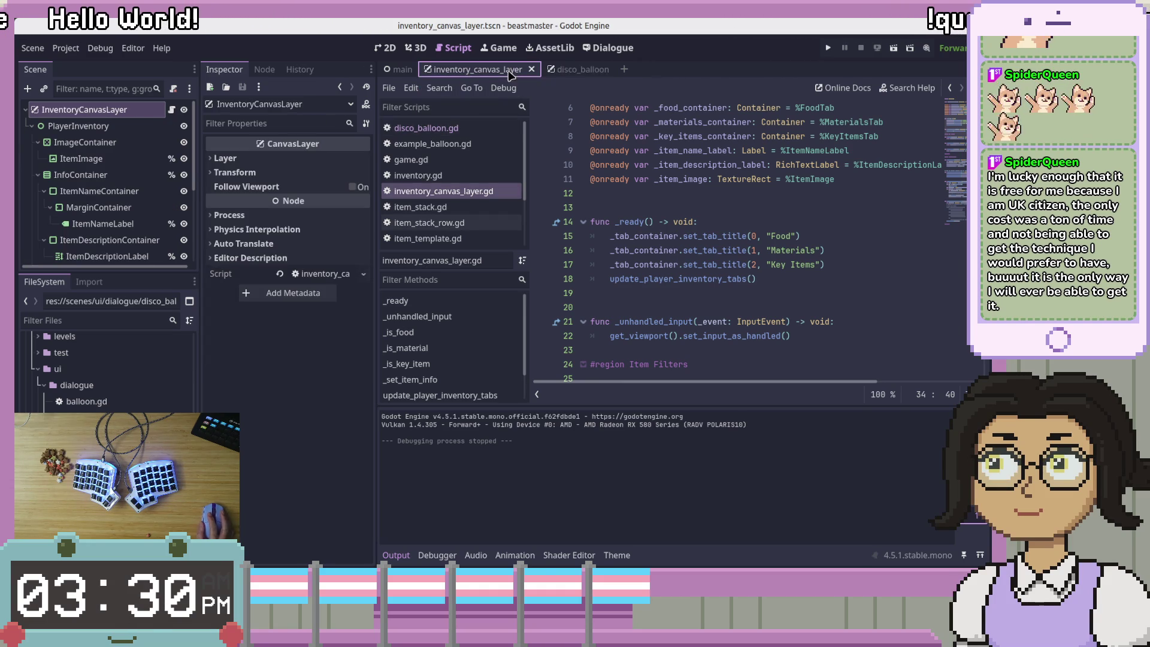
# Switch to the inventory_canvas_layer scene and scroll through its script
pyautogui.hotkey('ctrl', 'Tab')
pyautogui.click(492, 71)
pyautogui.click(796, 290)
pyautogui.scroll(-7, 795, 289)
pyautogui.scroll(-4, 795, 289)
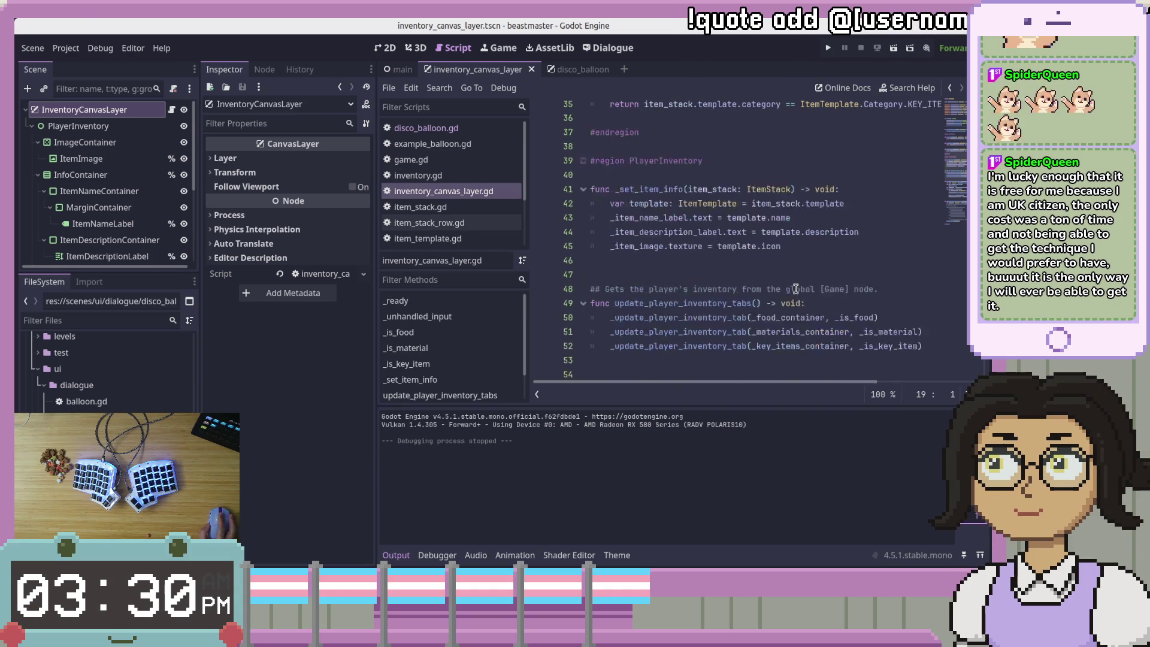
pyautogui.scroll(-4, 795, 288)
pyautogui.scroll(7, 795, 288)
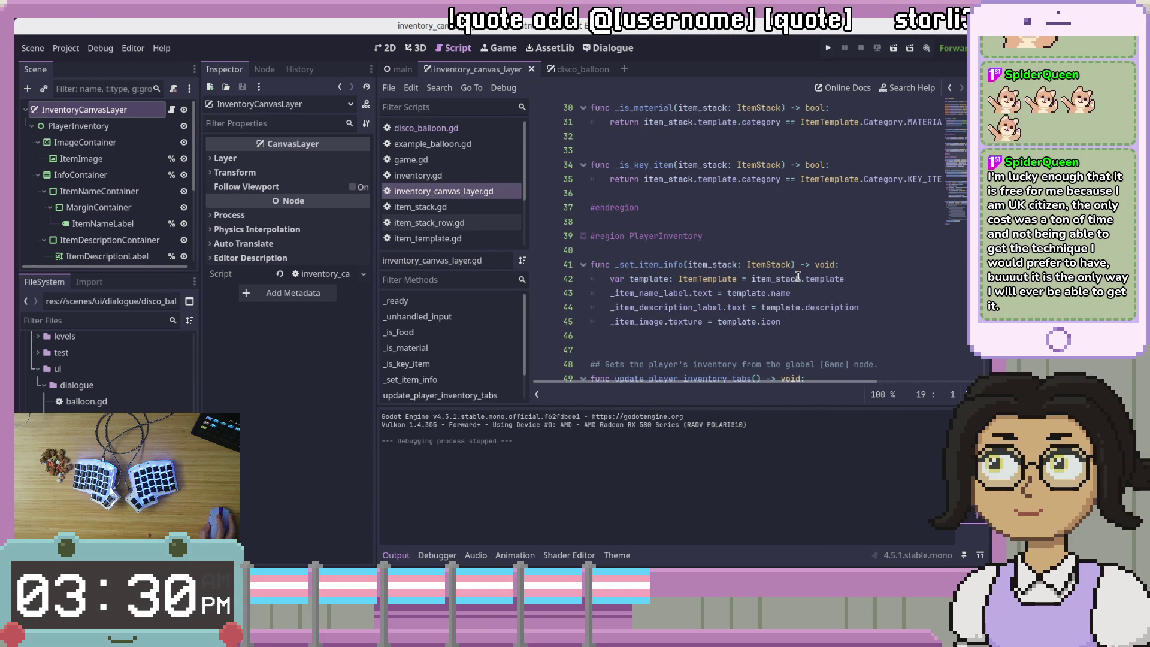
pyautogui.scroll(5, 798, 276)
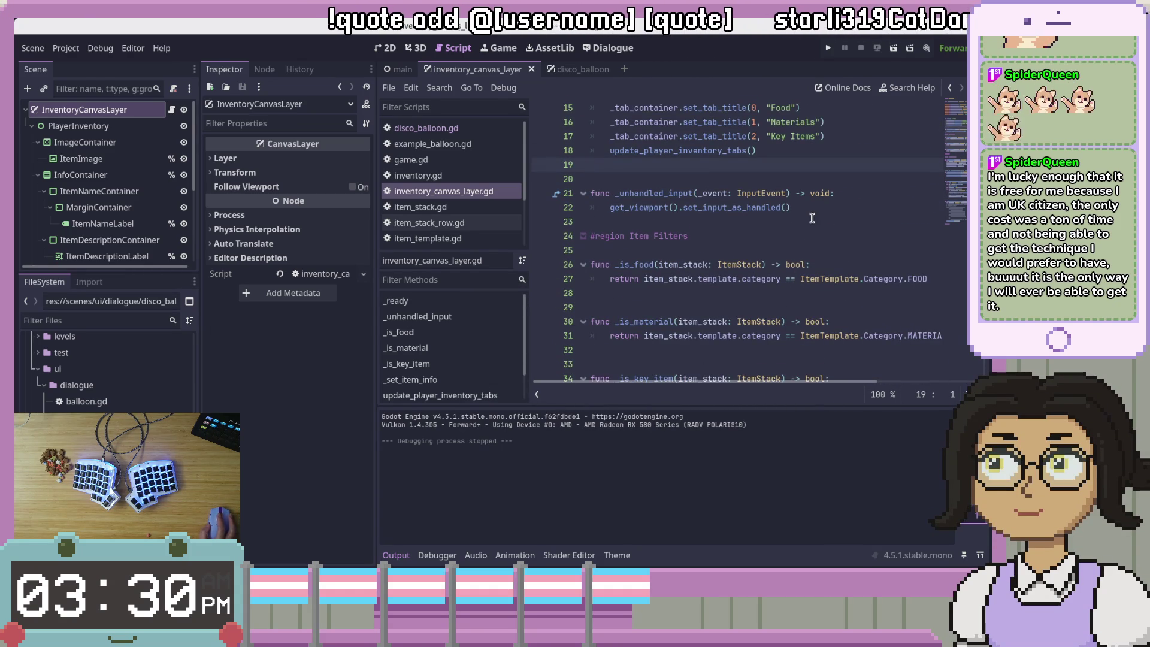
# Insert one indented blank line after line 21 in _unhandled_input and save the script
pyautogui.click(874, 194)
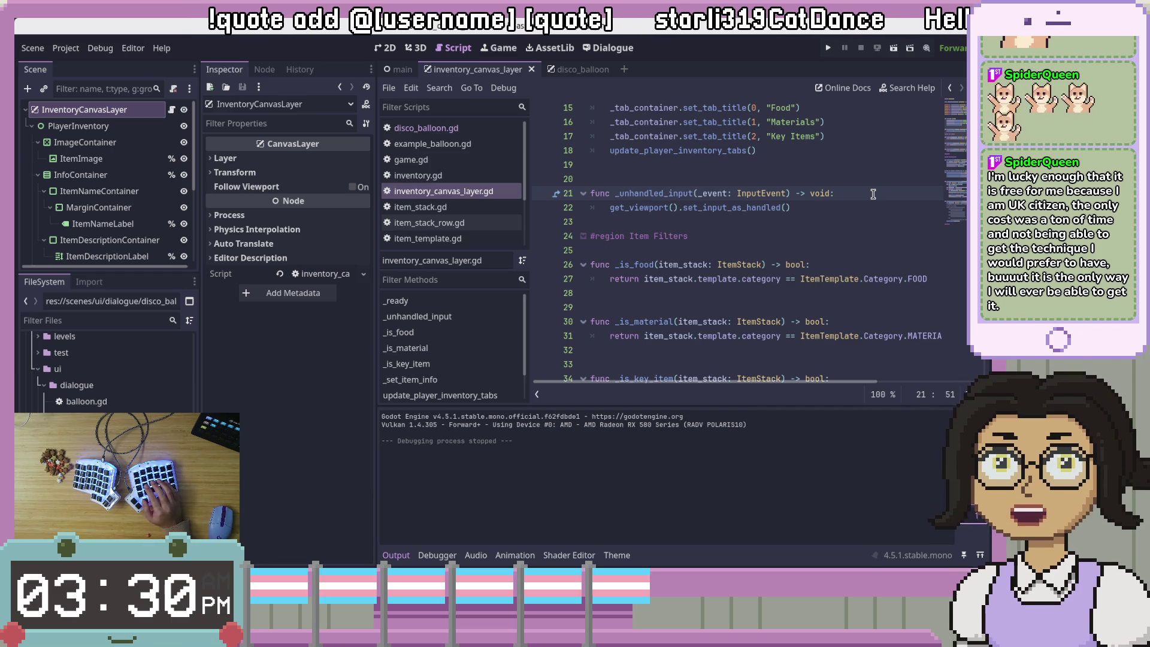
pyautogui.press('Return')
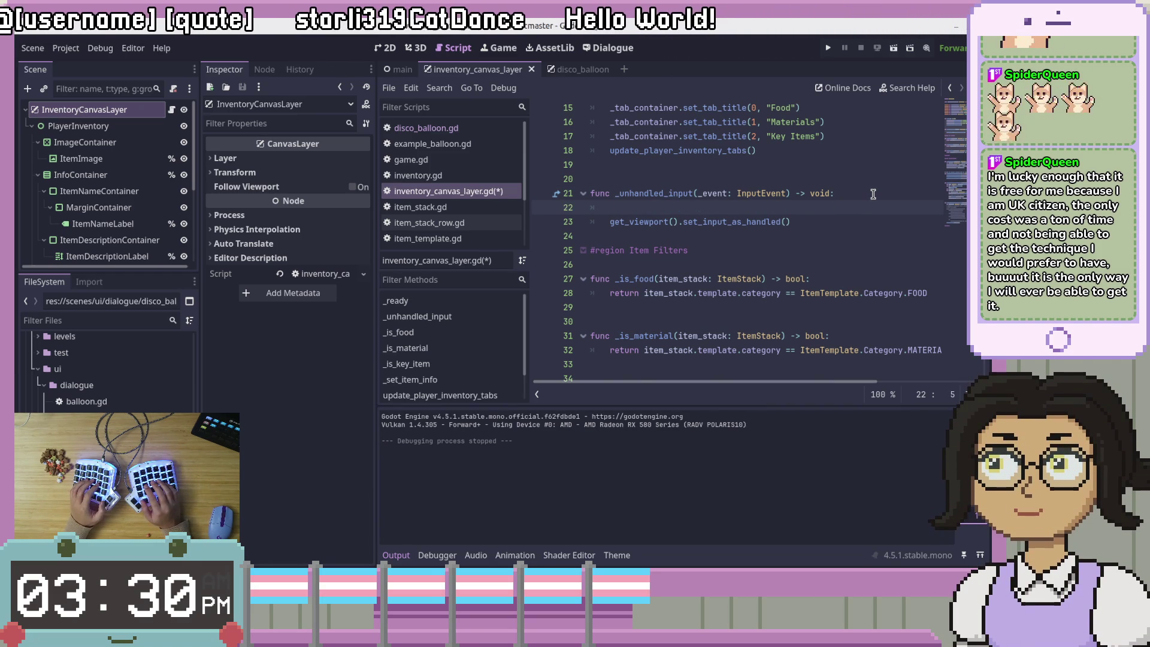
pyautogui.press('Return')
pyautogui.press('Return')
pyautogui.press('Up')
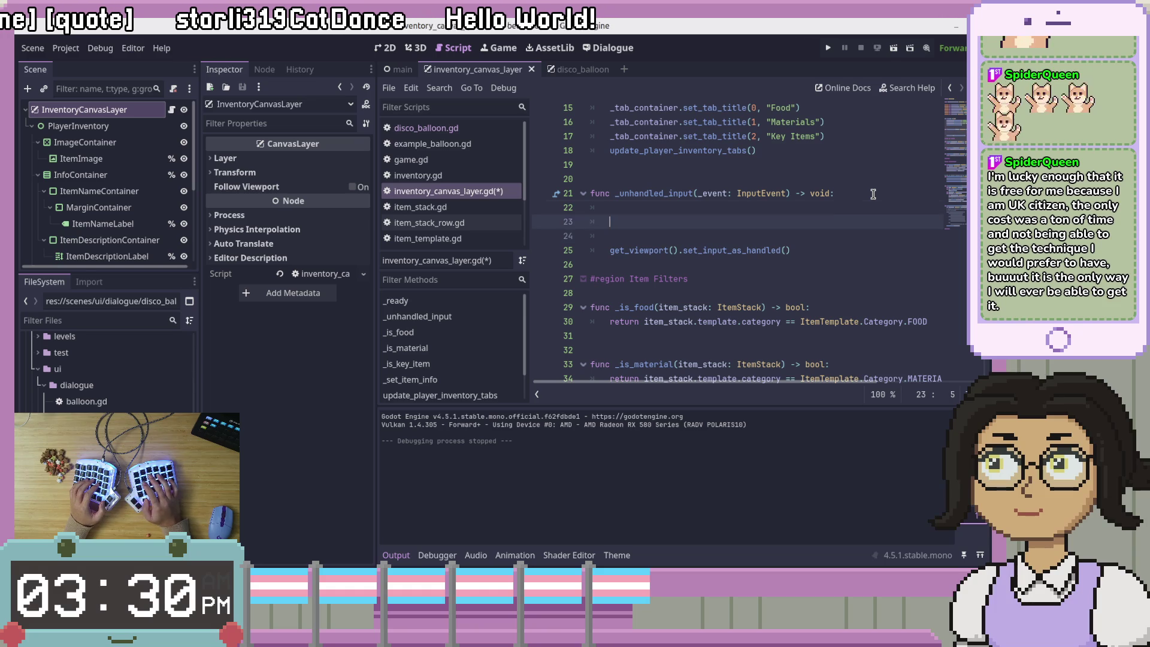
pyautogui.press('BackSpace')
pyautogui.press('BackSpace')
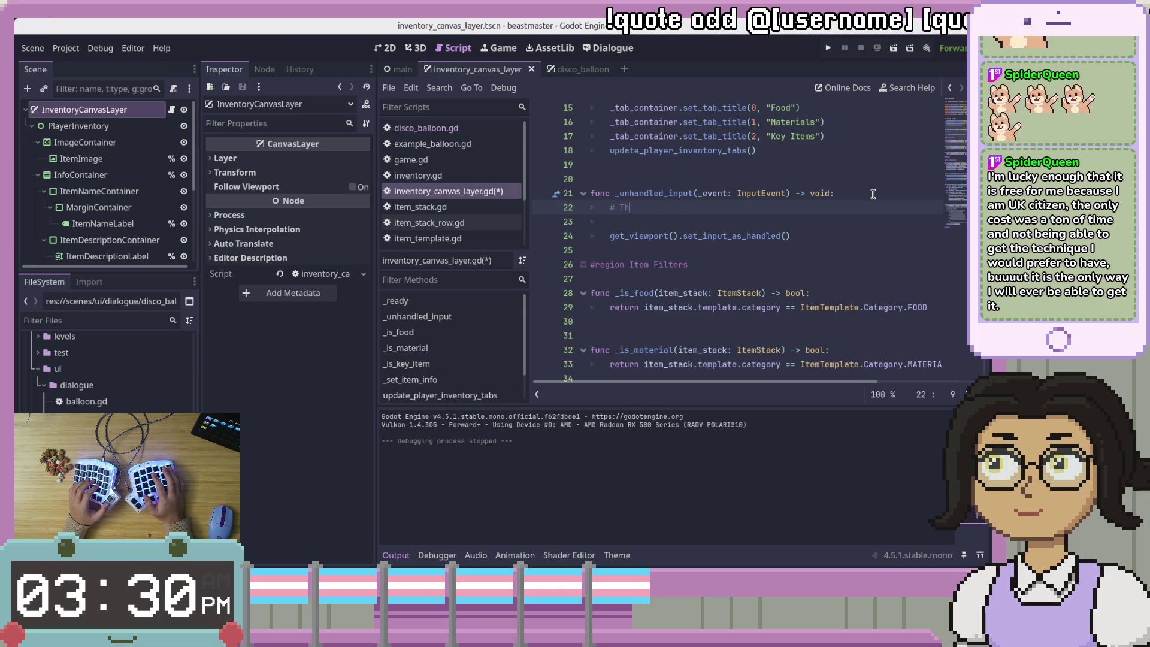
pyautogui.press('BackSpace')
pyautogui.press('BackSpace')
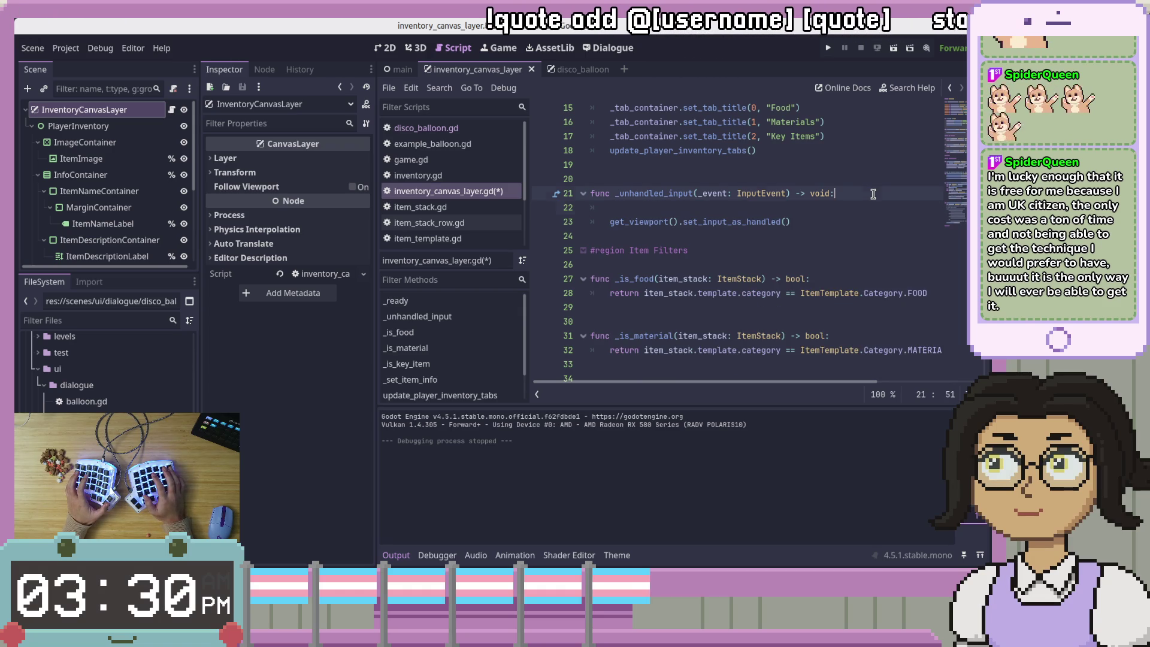
pyautogui.press('Down')
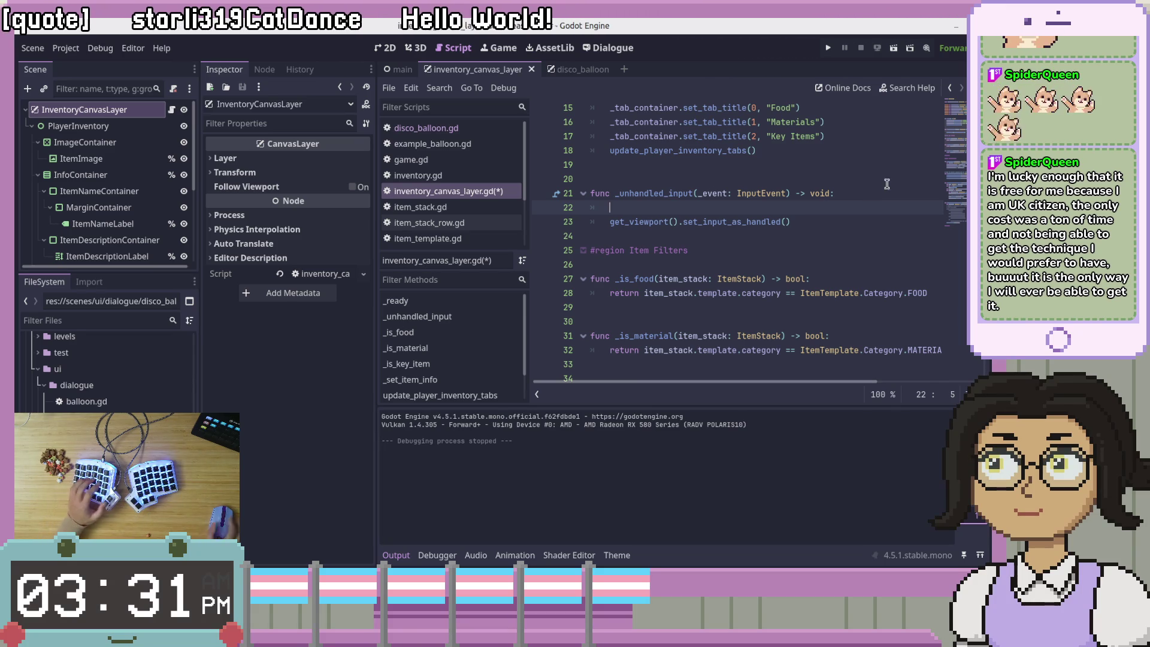
pyautogui.hotkey('ctrl', 's')
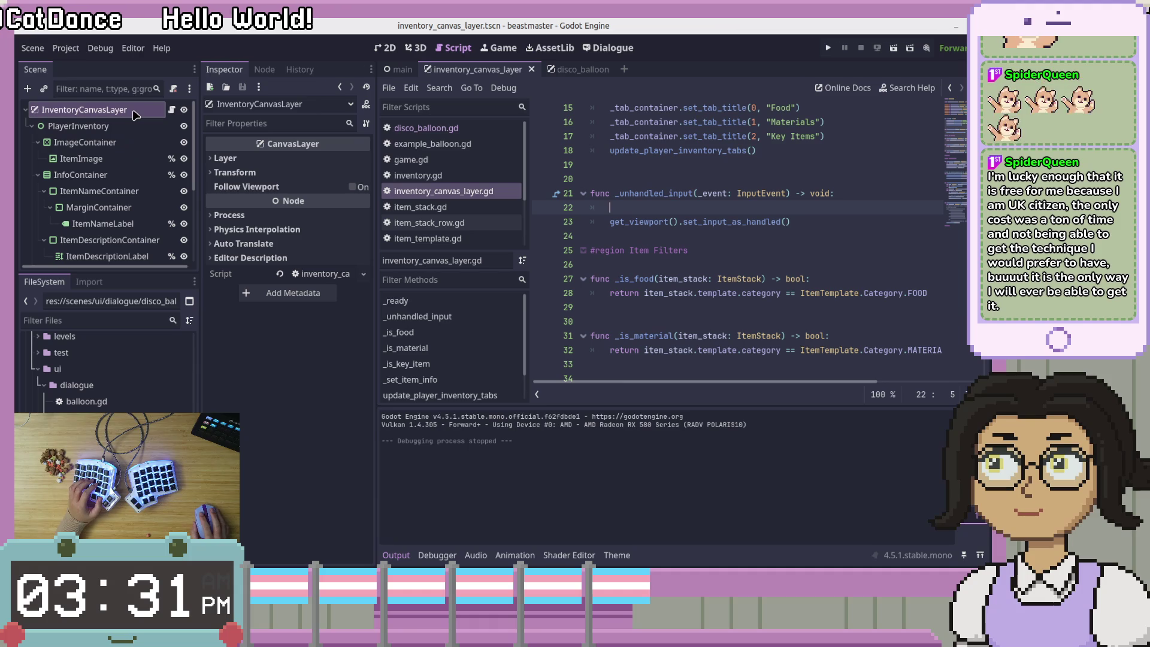
pyautogui.click(66, 48)
pyautogui.click(75, 62)
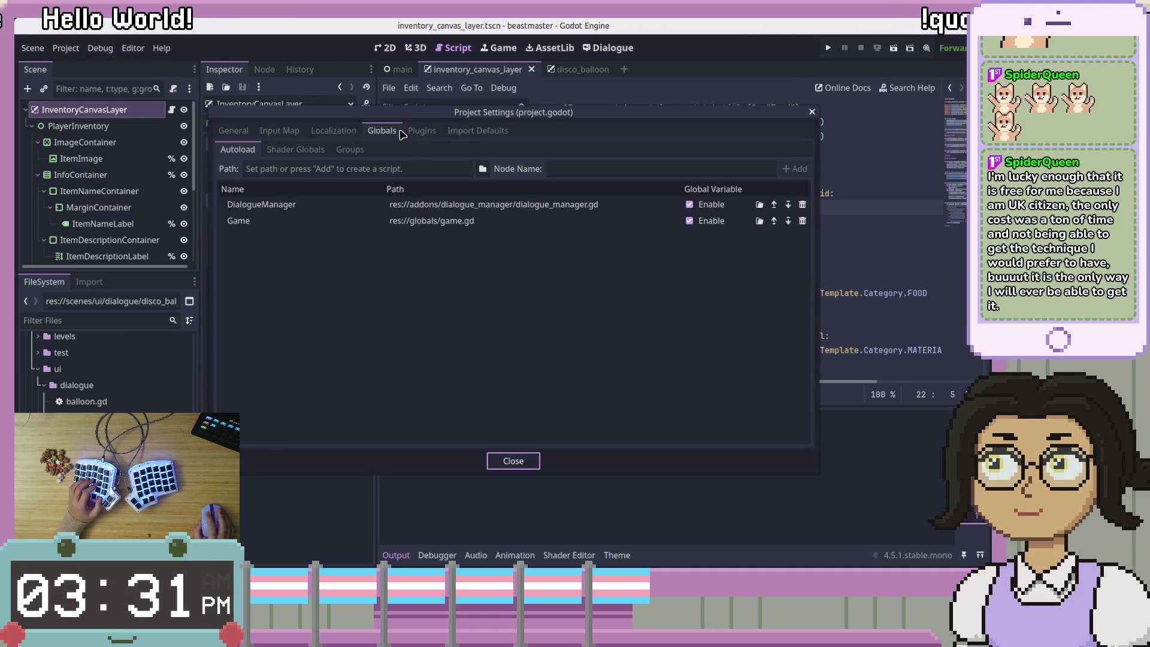
pyautogui.click(281, 134)
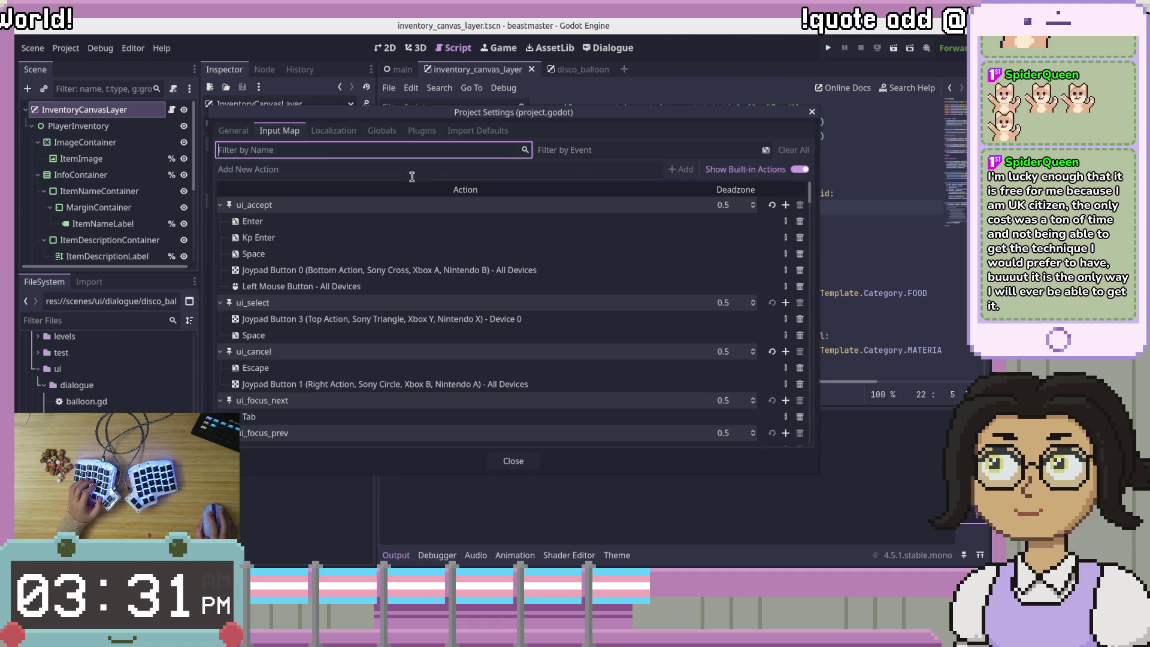
pyautogui.scroll(-2, 519, 271)
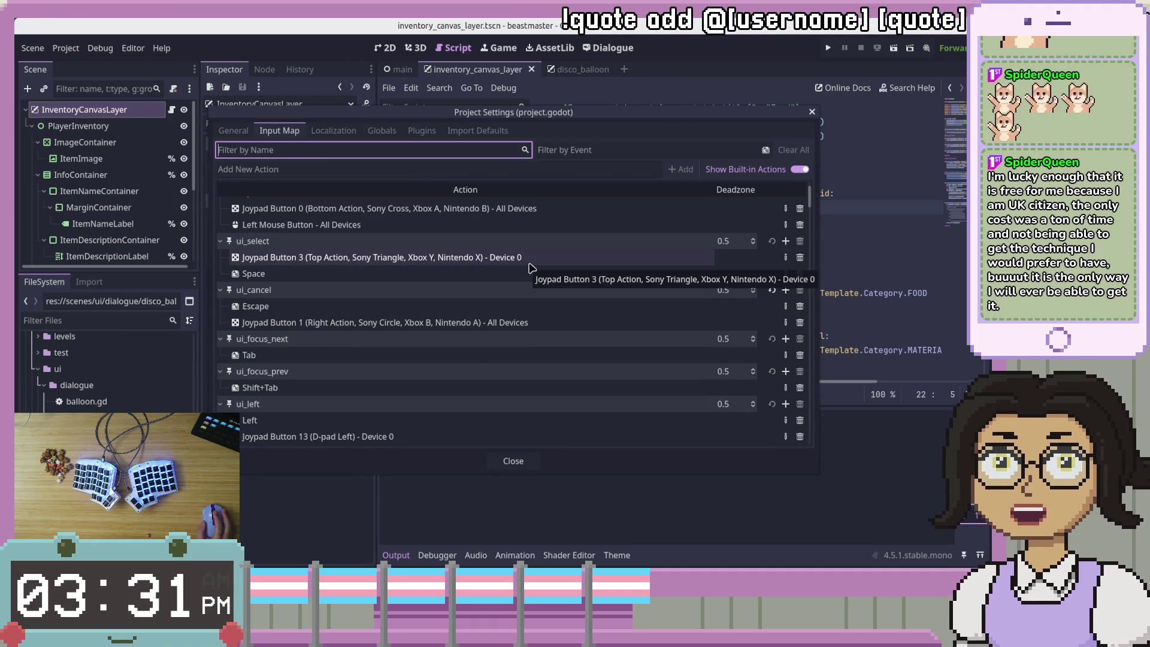
pyautogui.scroll(-3, 530, 267)
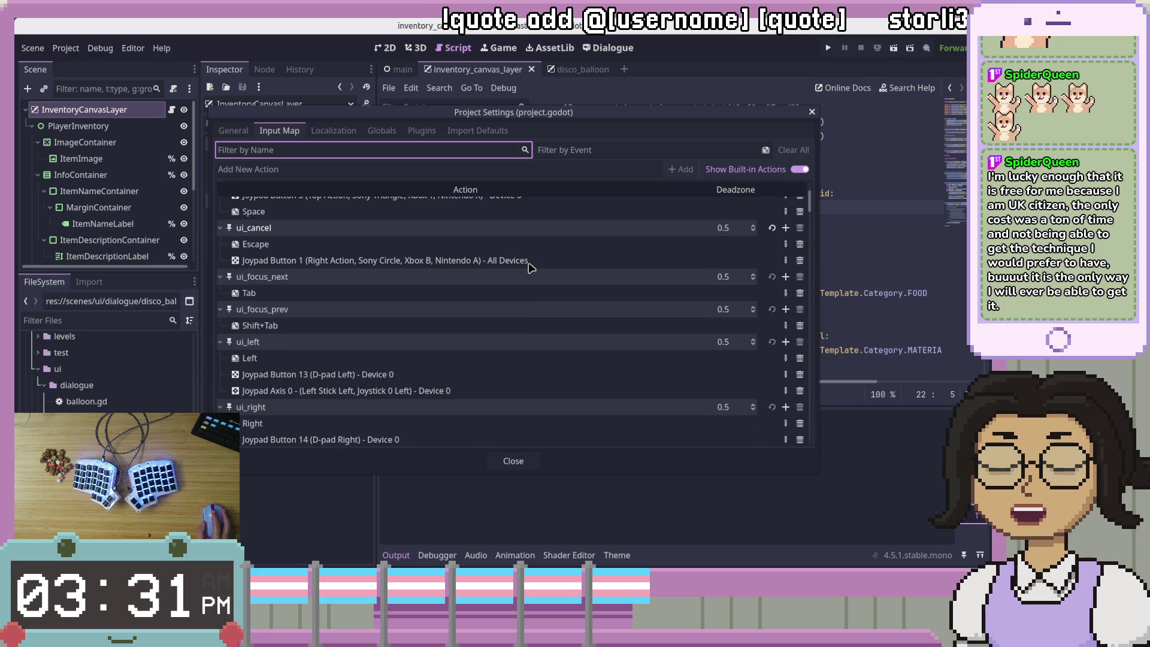
pyautogui.scroll(-5, 530, 268)
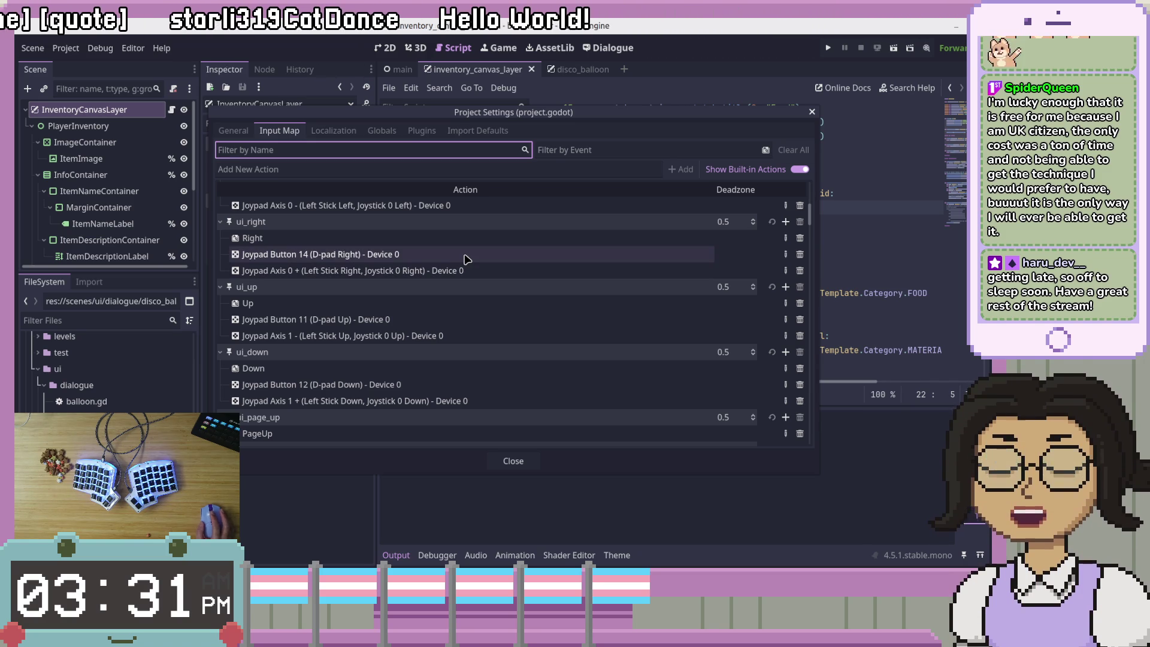
pyautogui.scroll(-5, 506, 275)
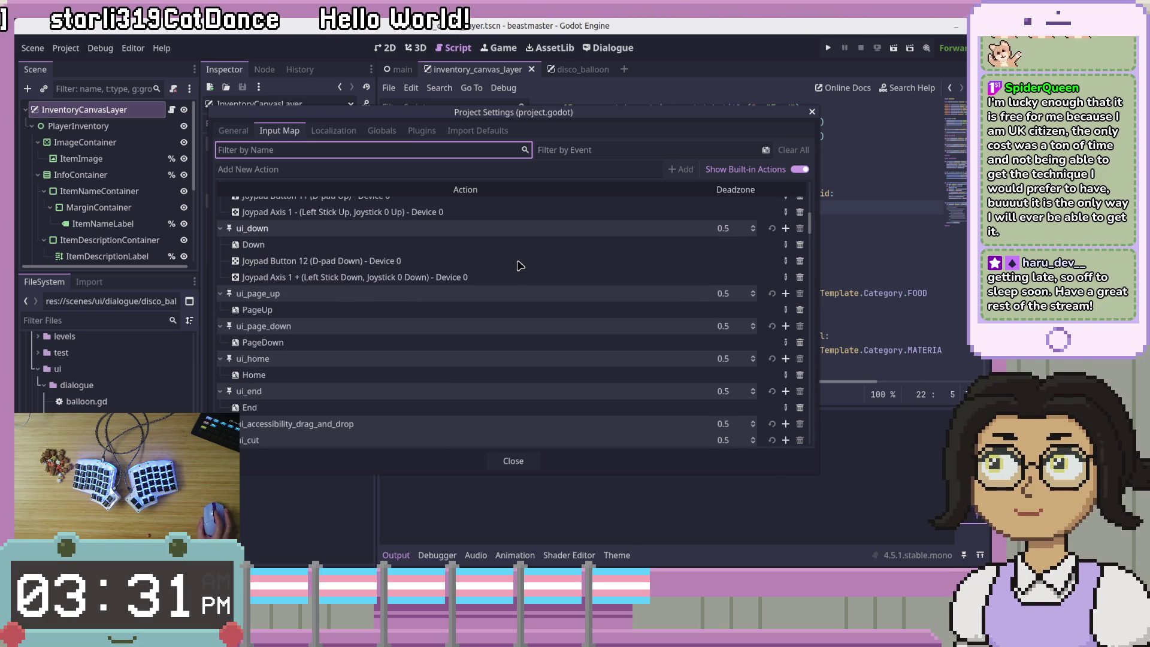
pyautogui.scroll(-10, 519, 265)
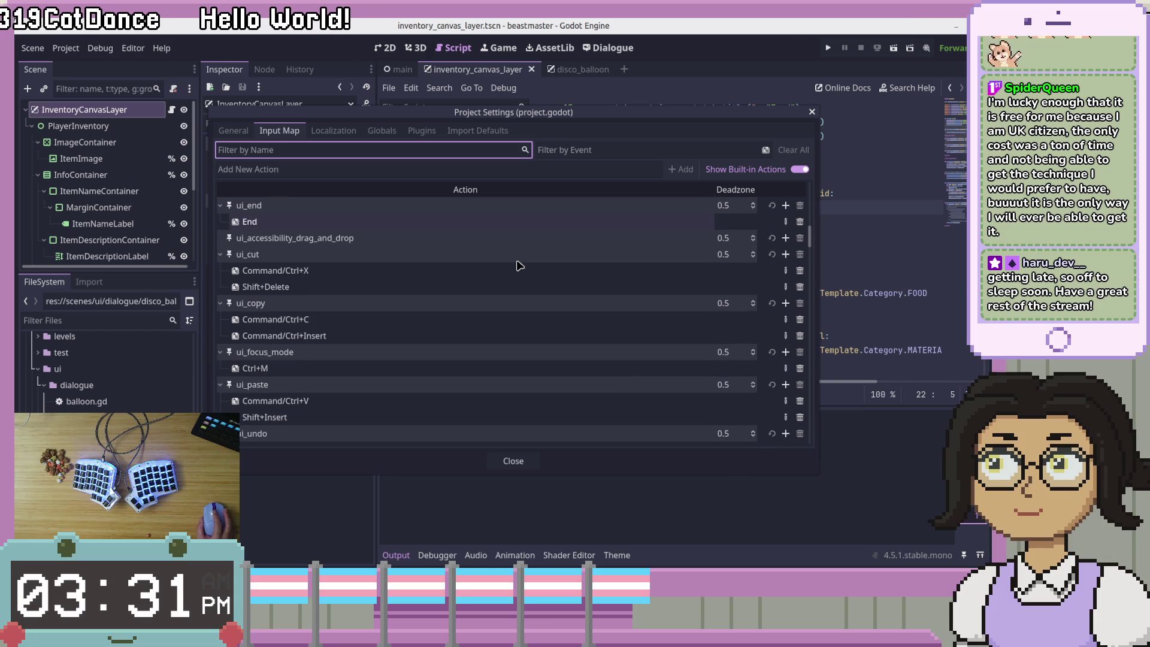
pyautogui.scroll(14, 480, 324)
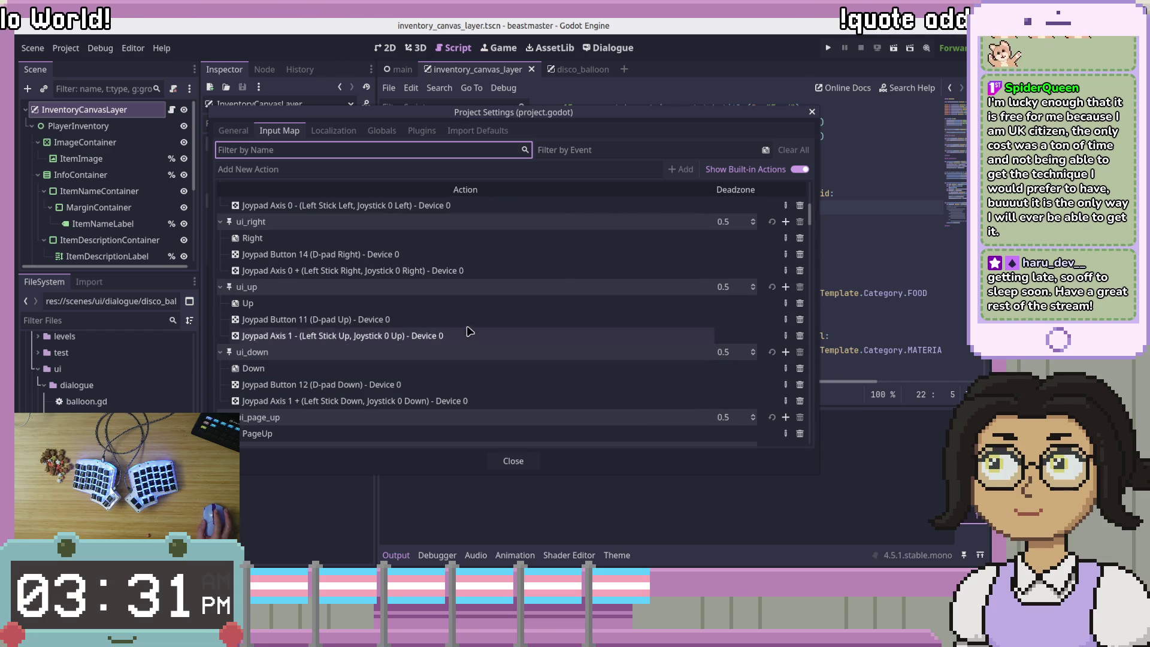
pyautogui.scroll(1, 527, 335)
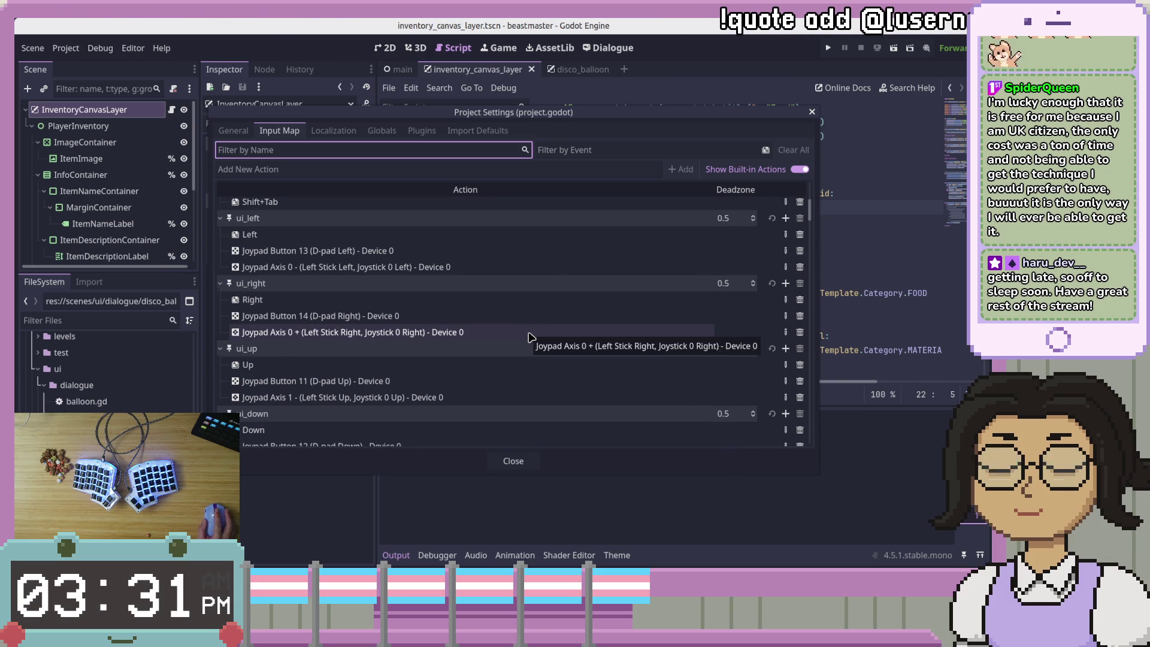
pyautogui.scroll(-2, 529, 337)
pyautogui.scroll(-3, 529, 337)
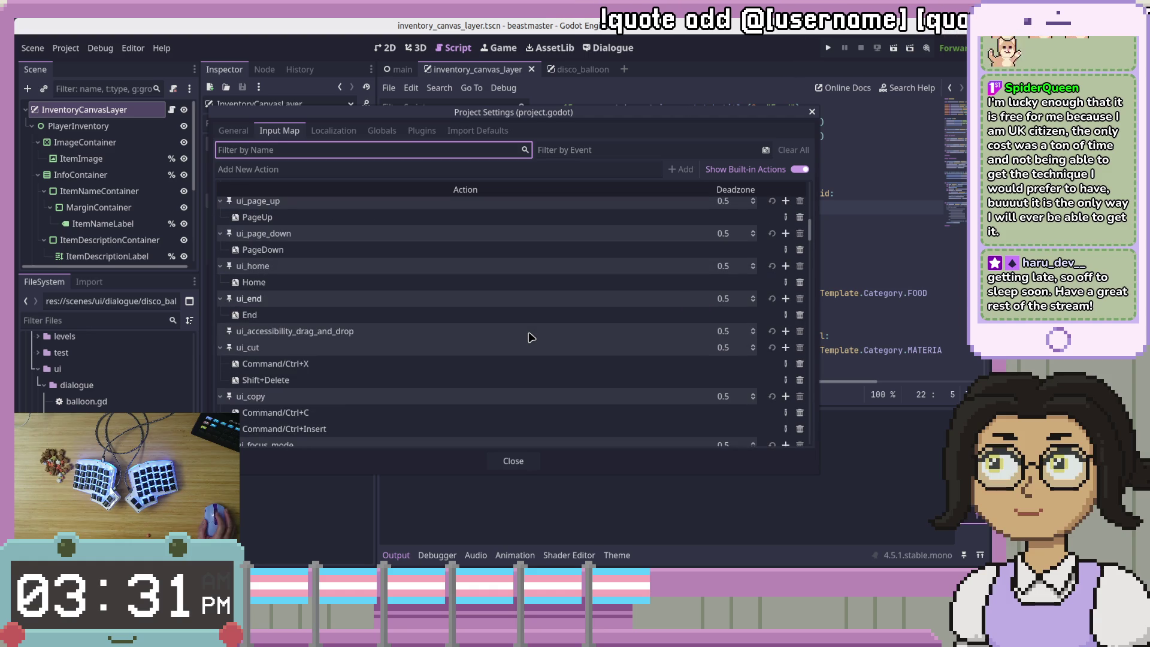
pyautogui.scroll(-1, 529, 337)
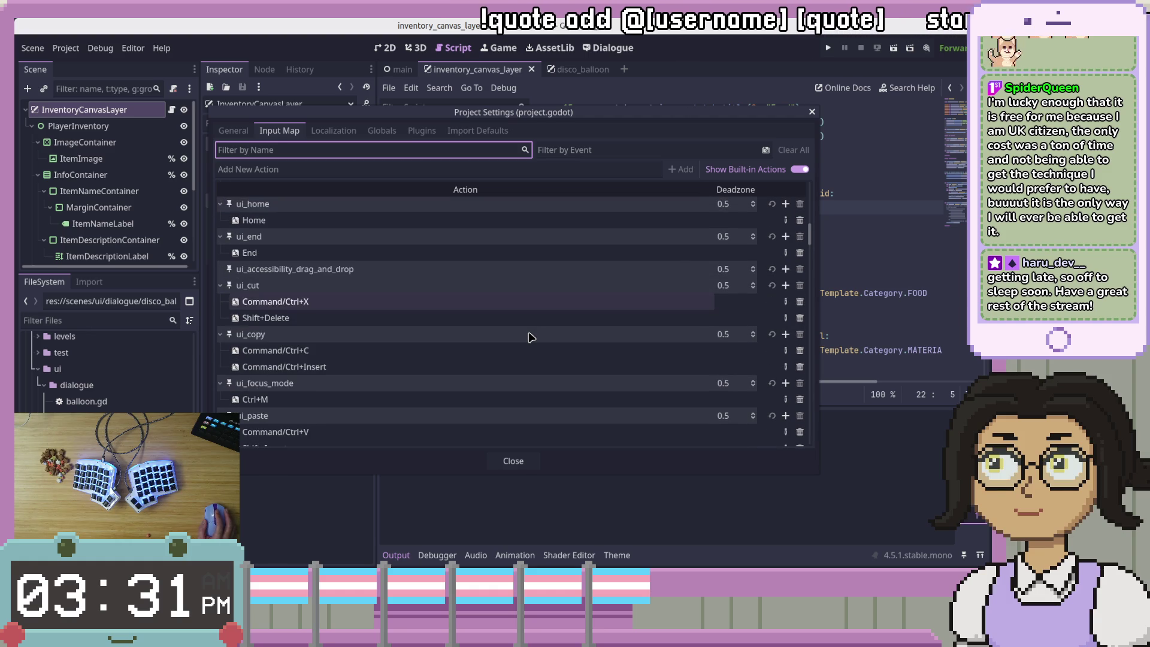
pyautogui.scroll(-1, 529, 337)
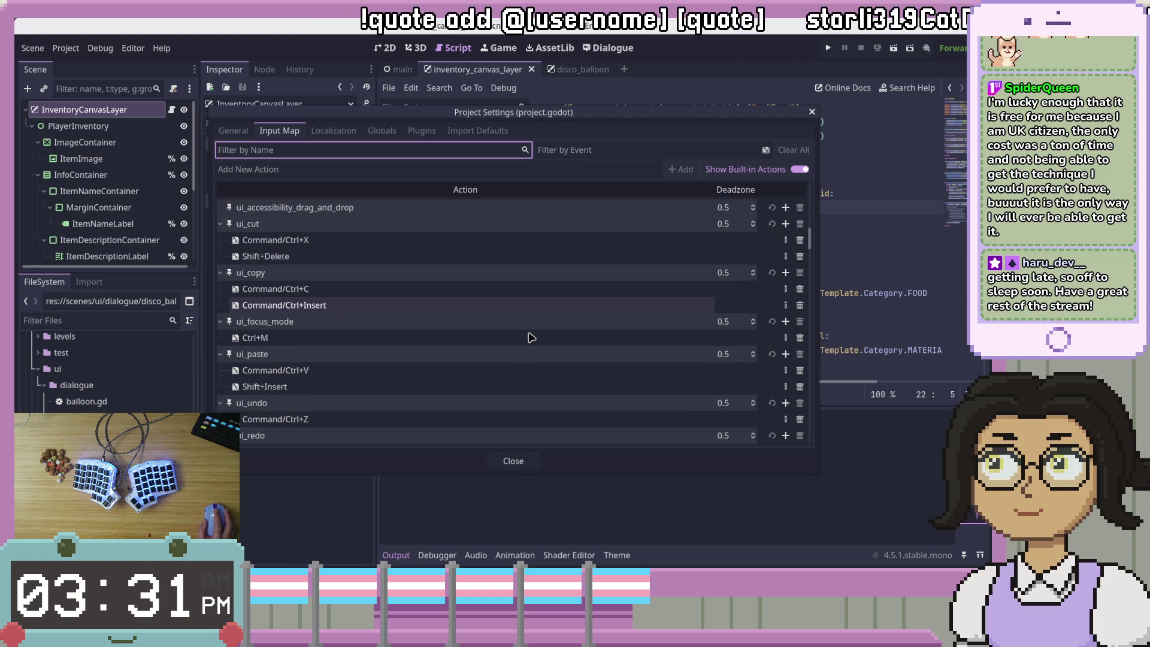
pyautogui.scroll(-4, 528, 337)
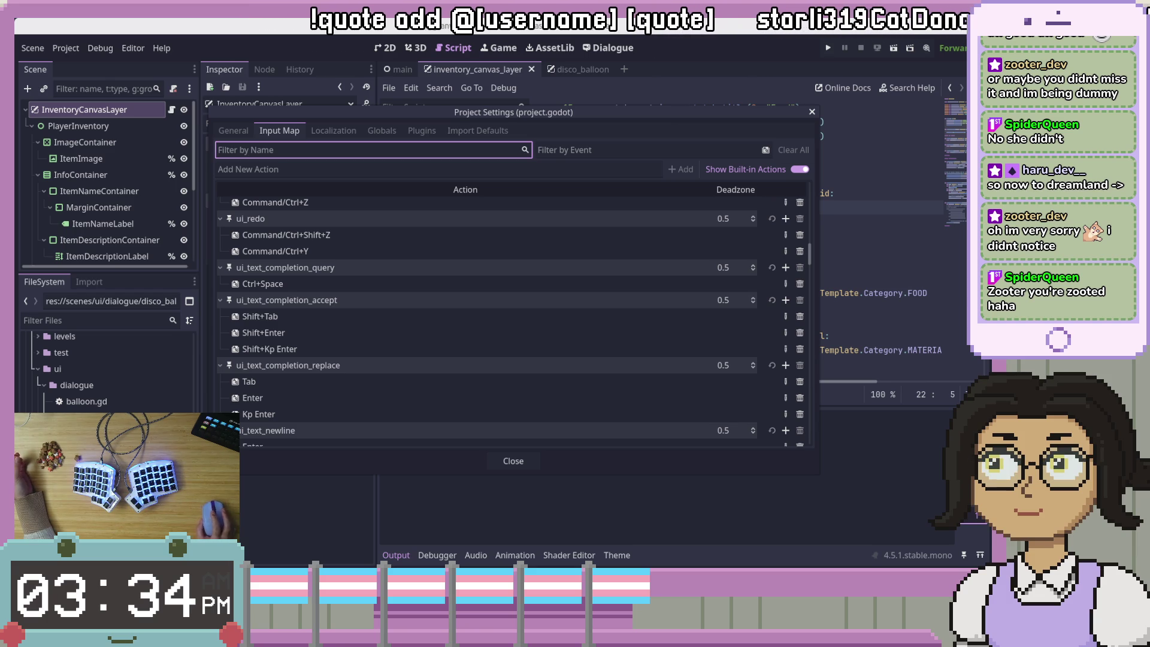
pyautogui.click(635, 133)
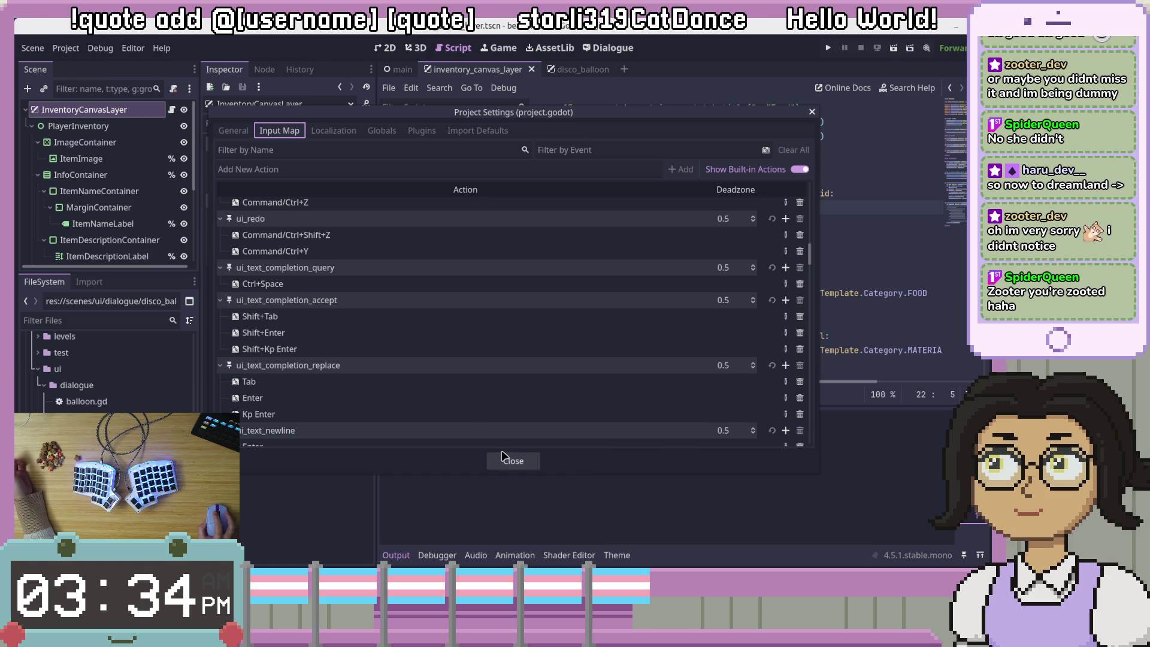
# Scroll up in Project Settings and close it to return to the script
pyautogui.scroll(10, 400, 354)
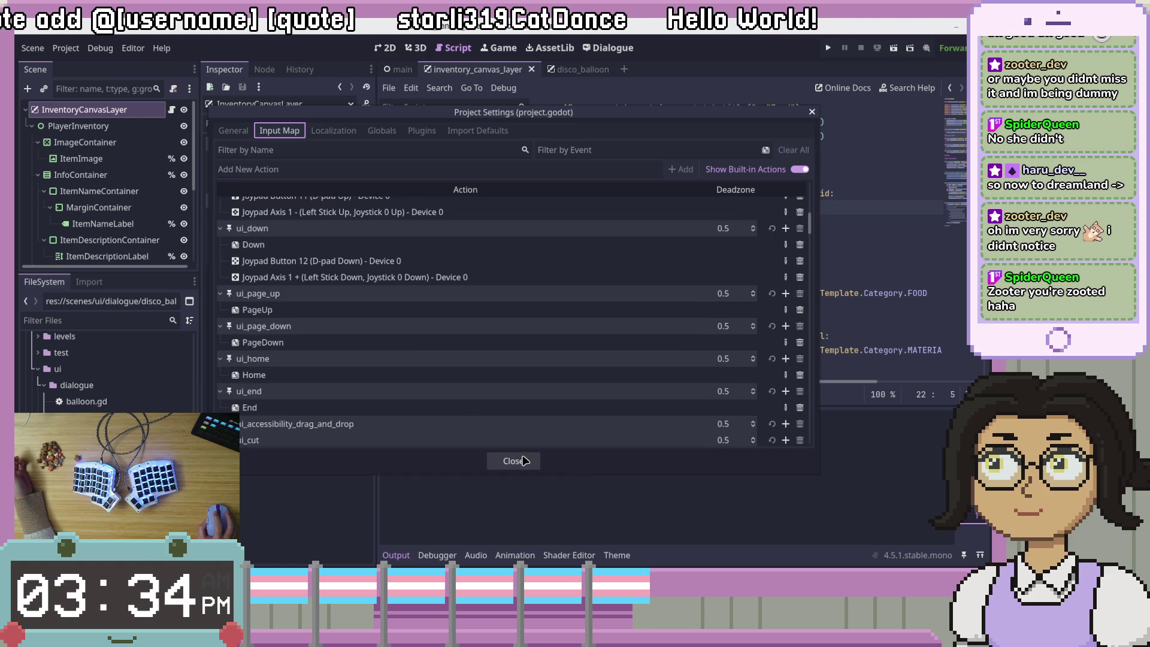
pyautogui.scroll(8, 519, 430)
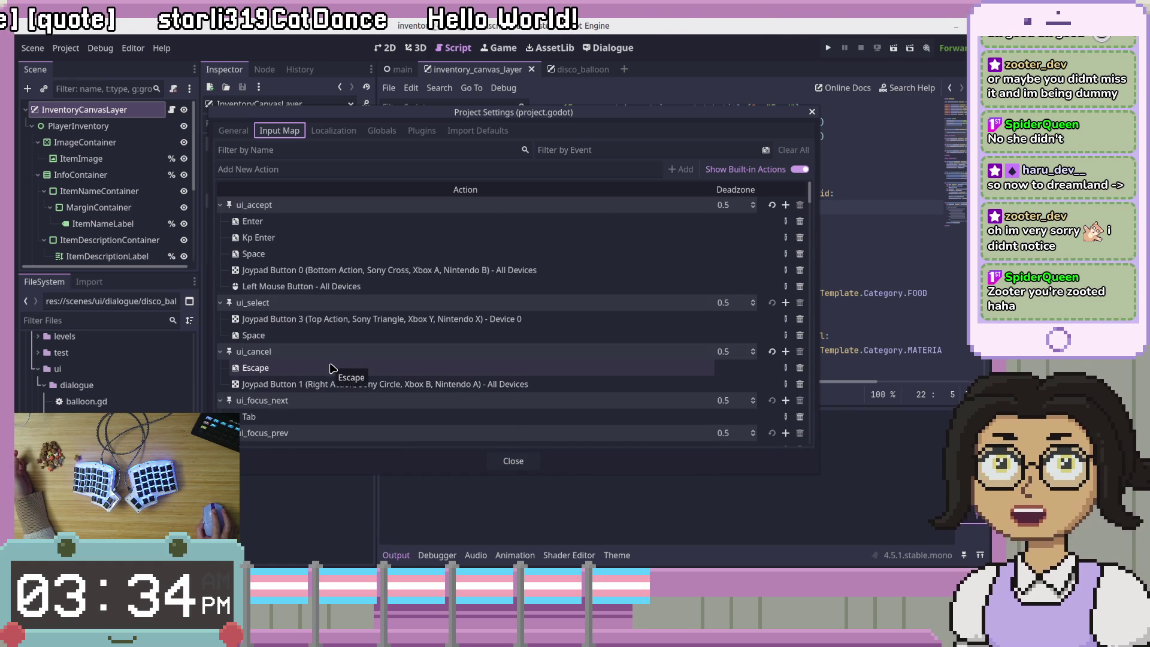
pyautogui.click(513, 462)
pyautogui.write('if event.is_action_pressed("ui_cancel"):')
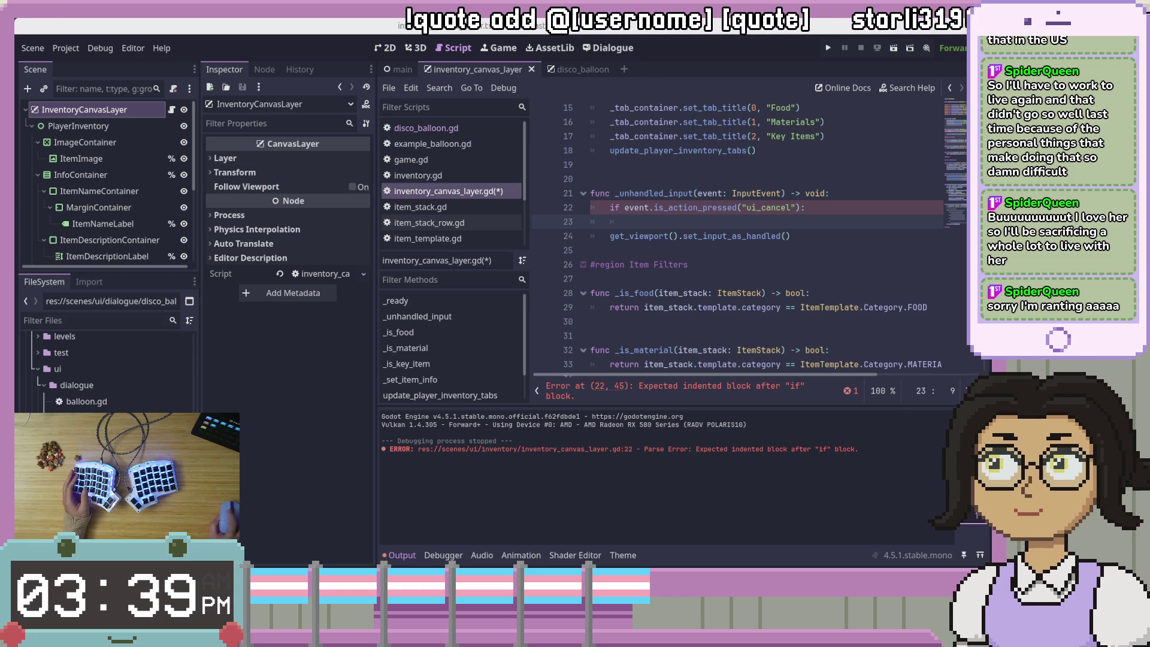
# Write hide() as the body of the ui_cancel check on line 23 and save the script
pyautogui.press('Up')
pyautogui.press('End')
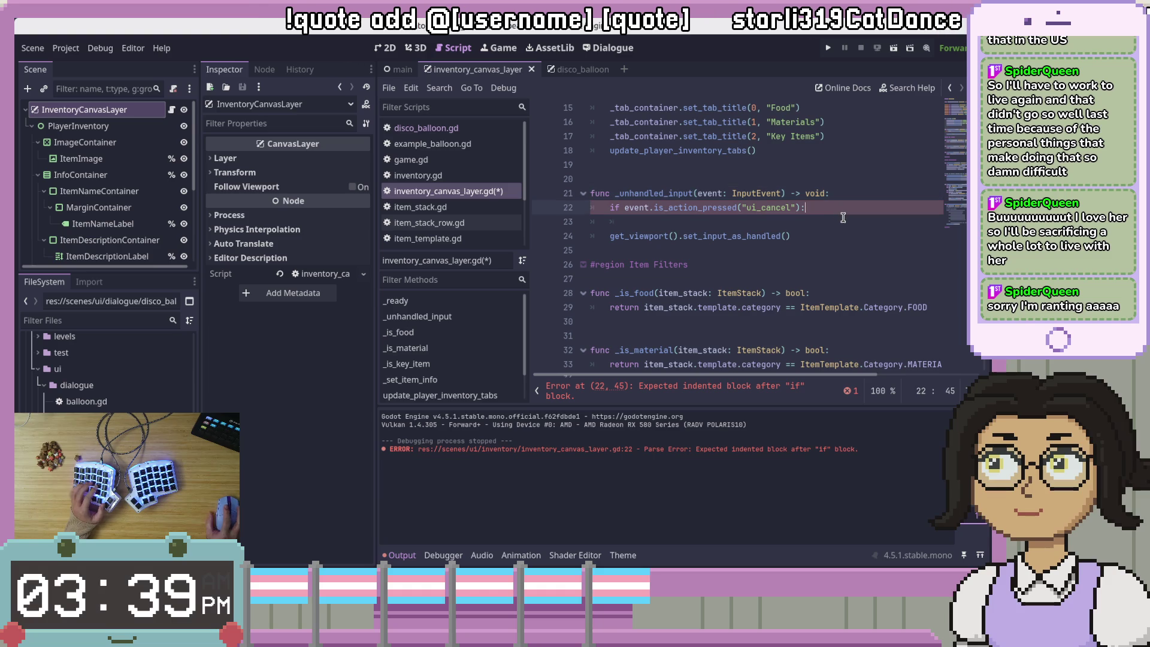
pyautogui.press('Down')
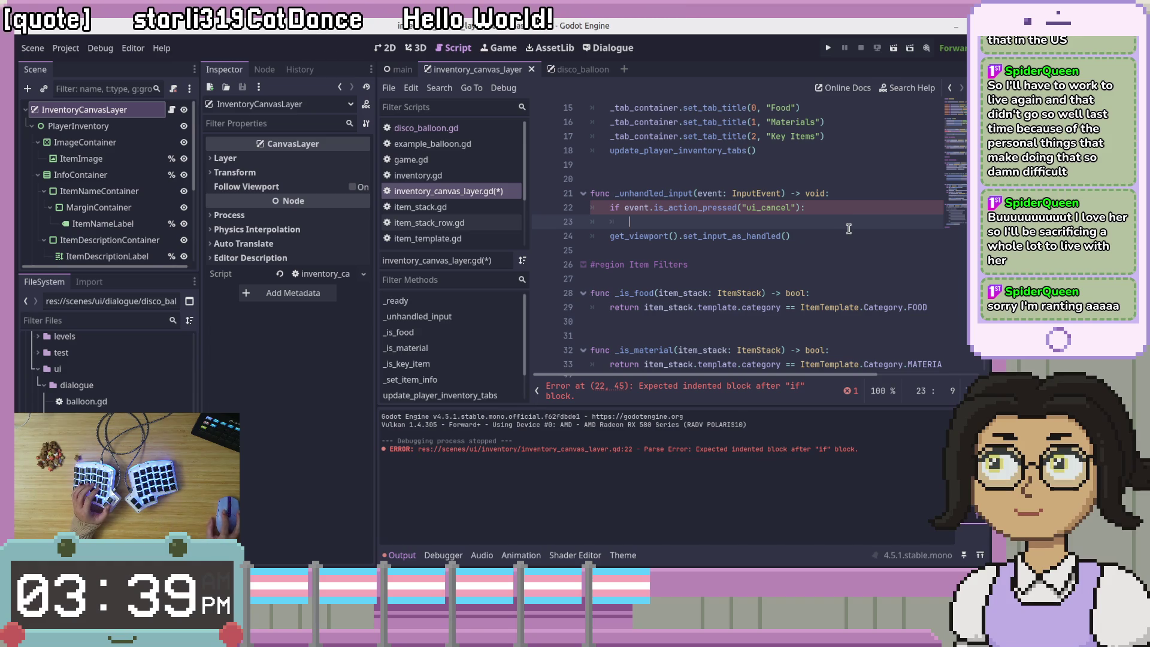
pyautogui.press('BackSpace')
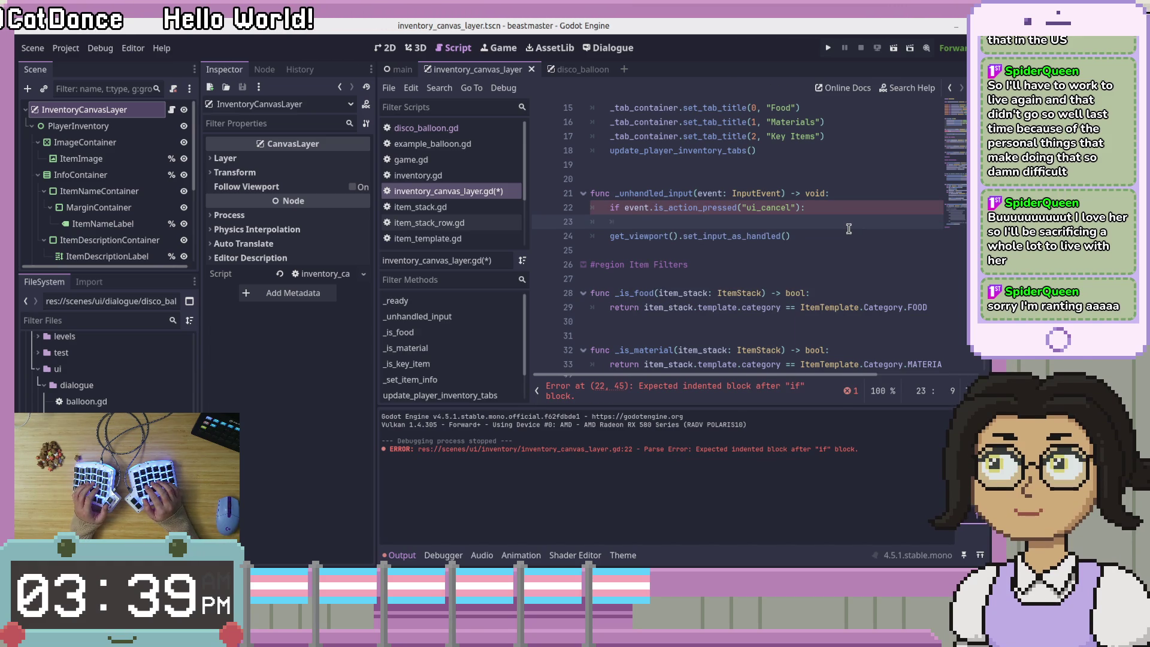
pyautogui.write('B')
pyautogui.press('BackSpace')
pyautogui.write('t')
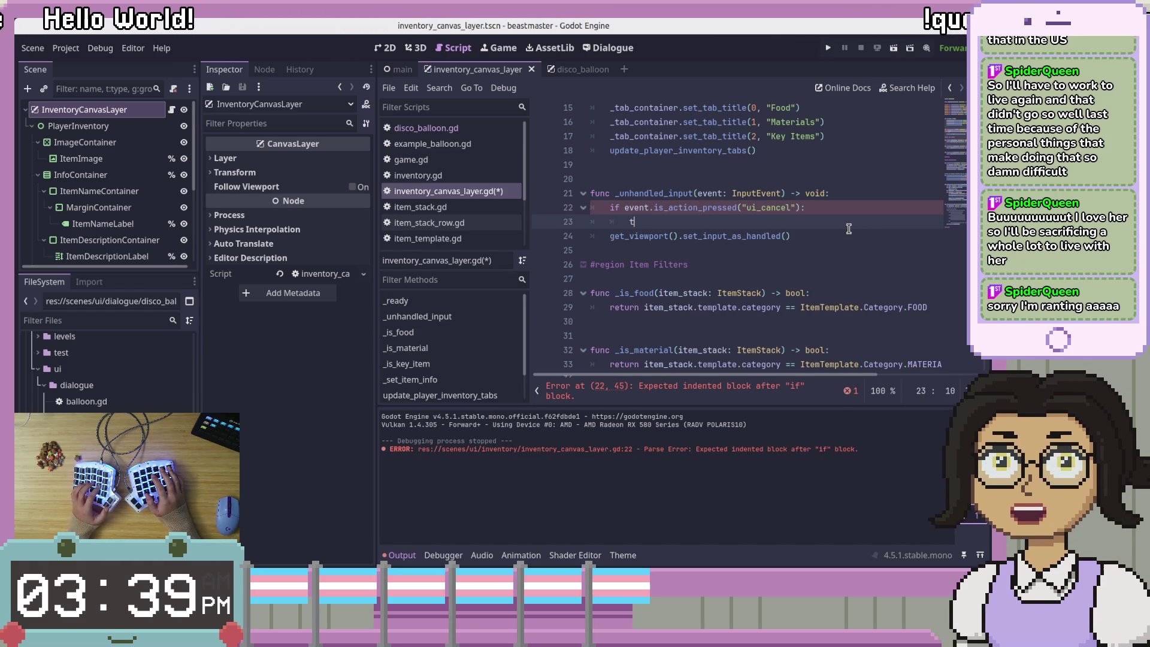
pyautogui.press('BackSpace')
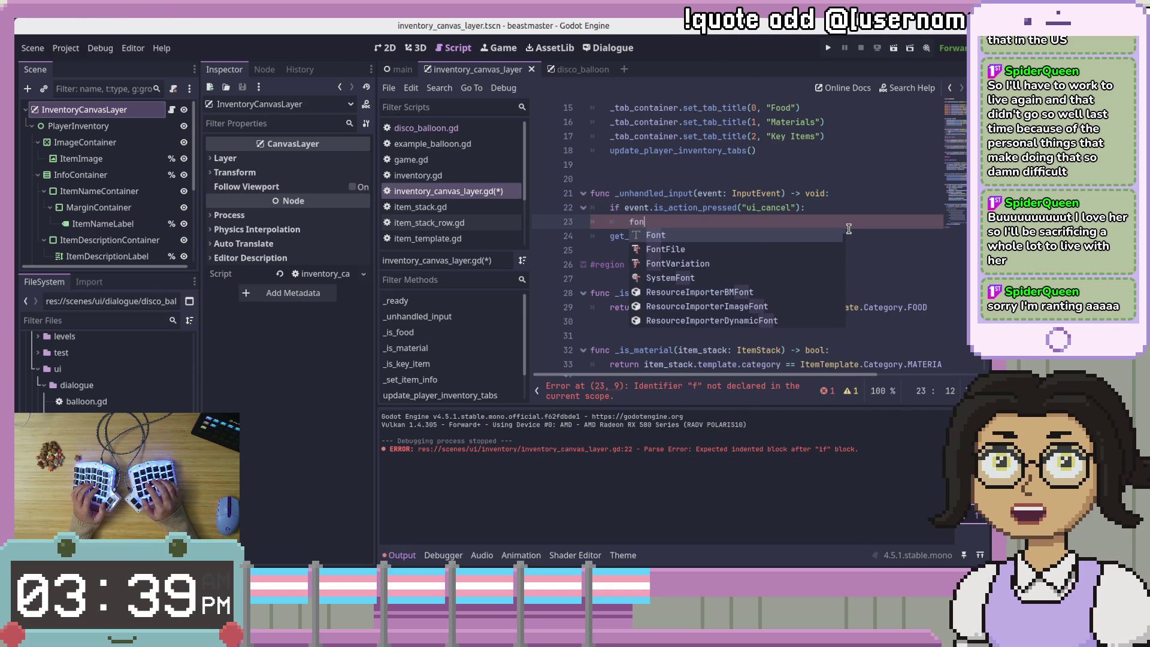
pyautogui.press('BackSpace')
pyautogui.write('r')
pyautogui.press('BackSpace')
pyautogui.press('BackSpace')
pyautogui.press('BackSpace')
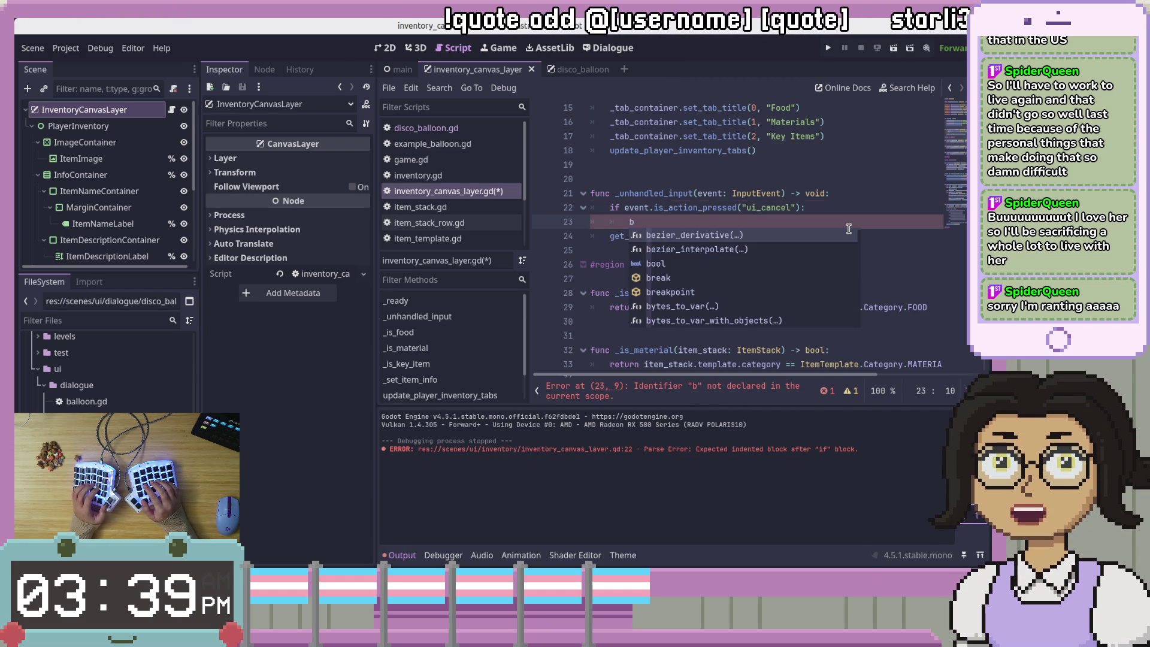
pyautogui.press('BackSpace')
pyautogui.write('hide')
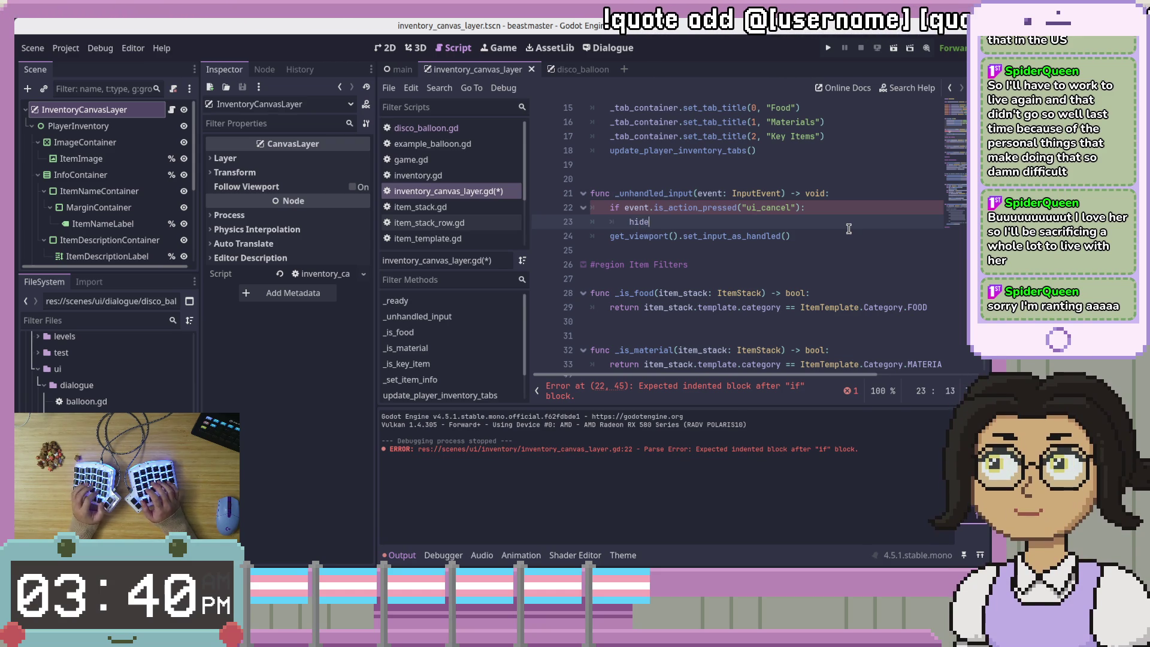
pyautogui.write('()')
pyautogui.hotkey('ctrl', 's')
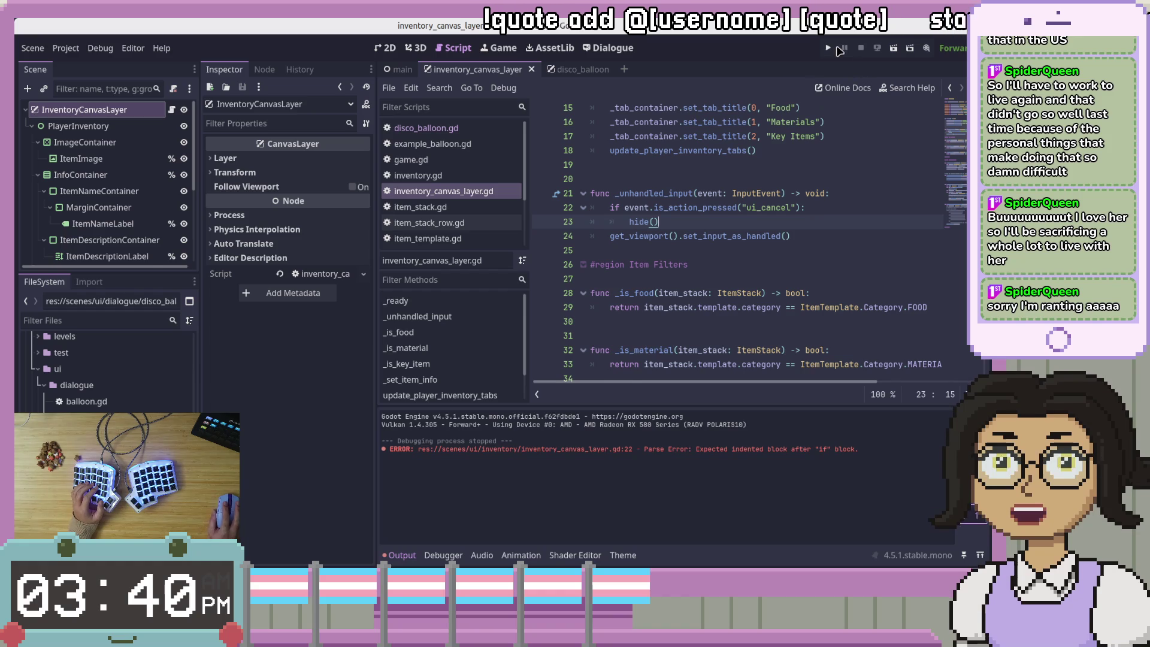
pyautogui.click(829, 48)
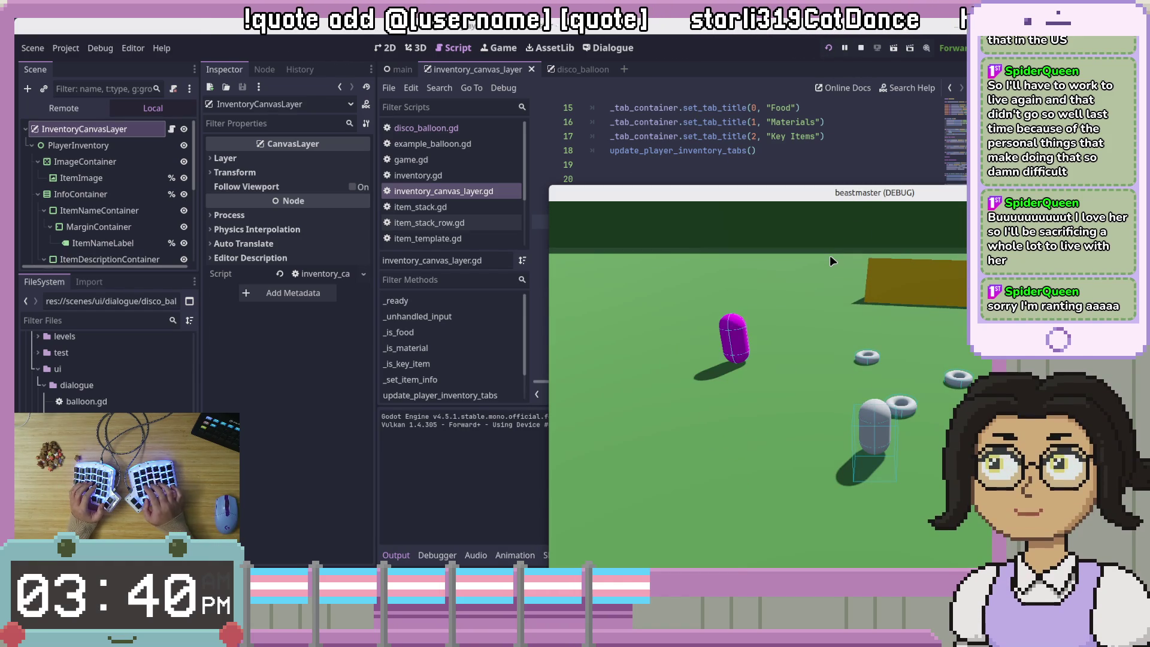
pyautogui.moveTo(988, 198); pyautogui.dragTo(671, 114)
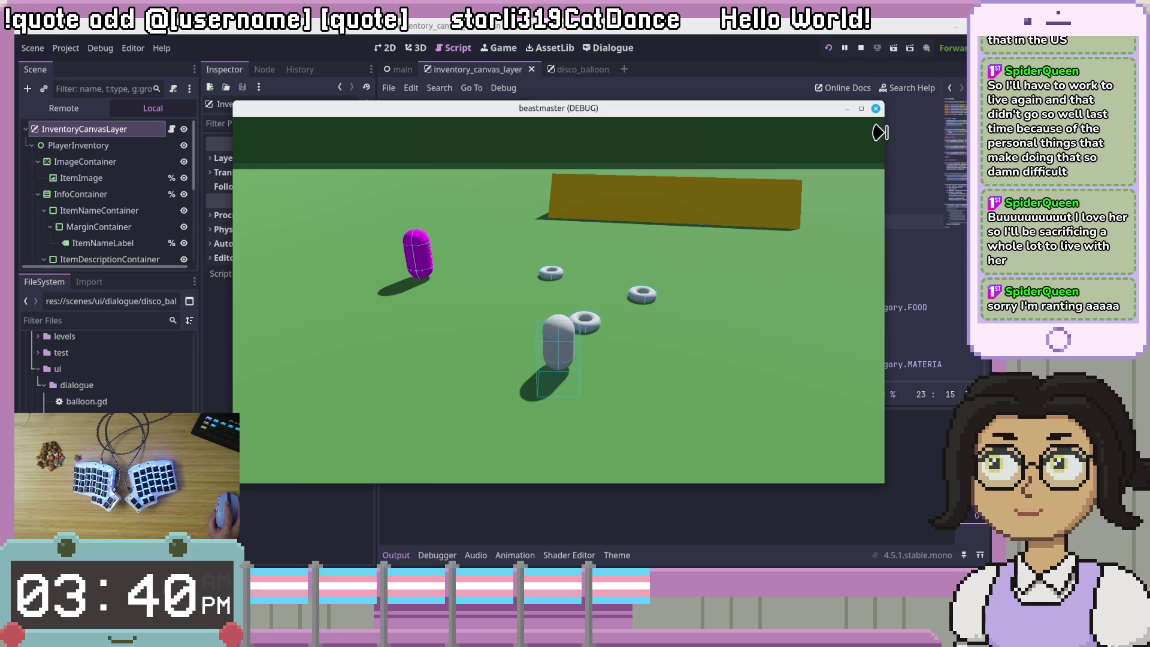
pyautogui.click(876, 108)
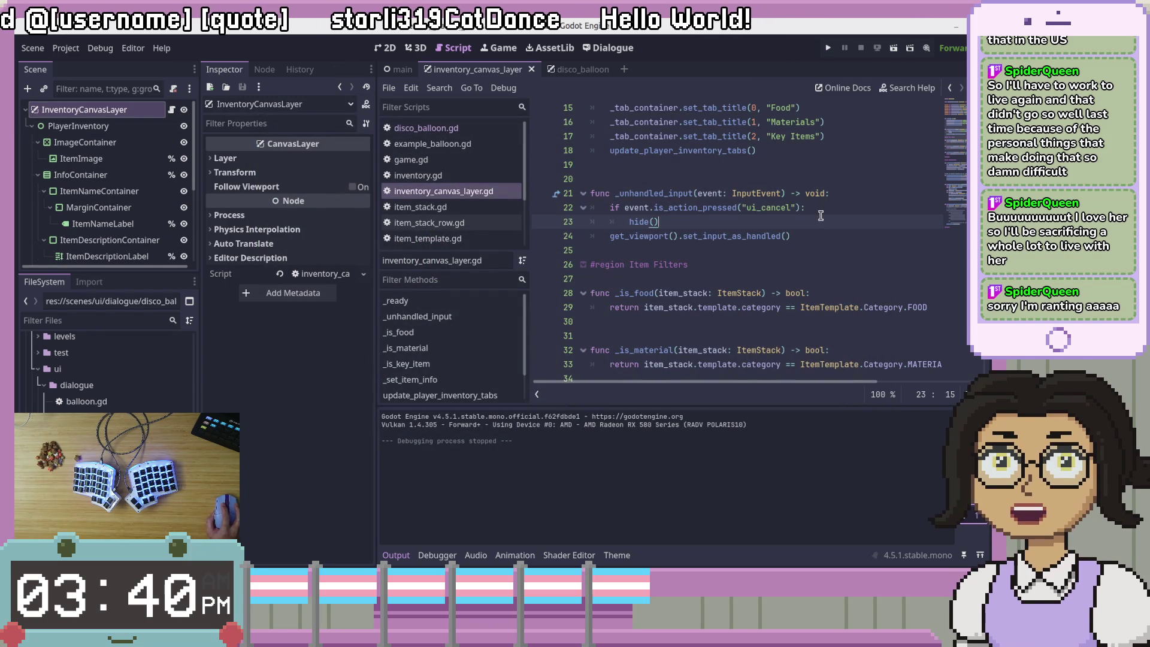
pyautogui.press('Left')
pyautogui.press('Left')
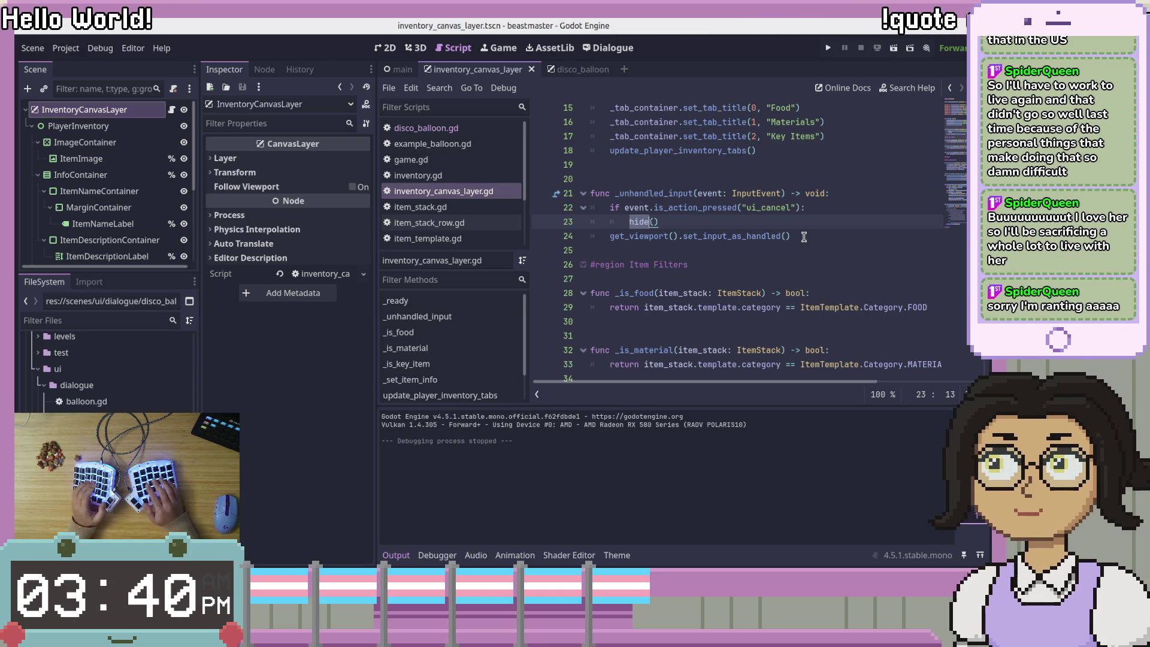
# Open item_stack_row.gd from the Scripts list and scroll through its constants and variables
pyautogui.click(725, 222)
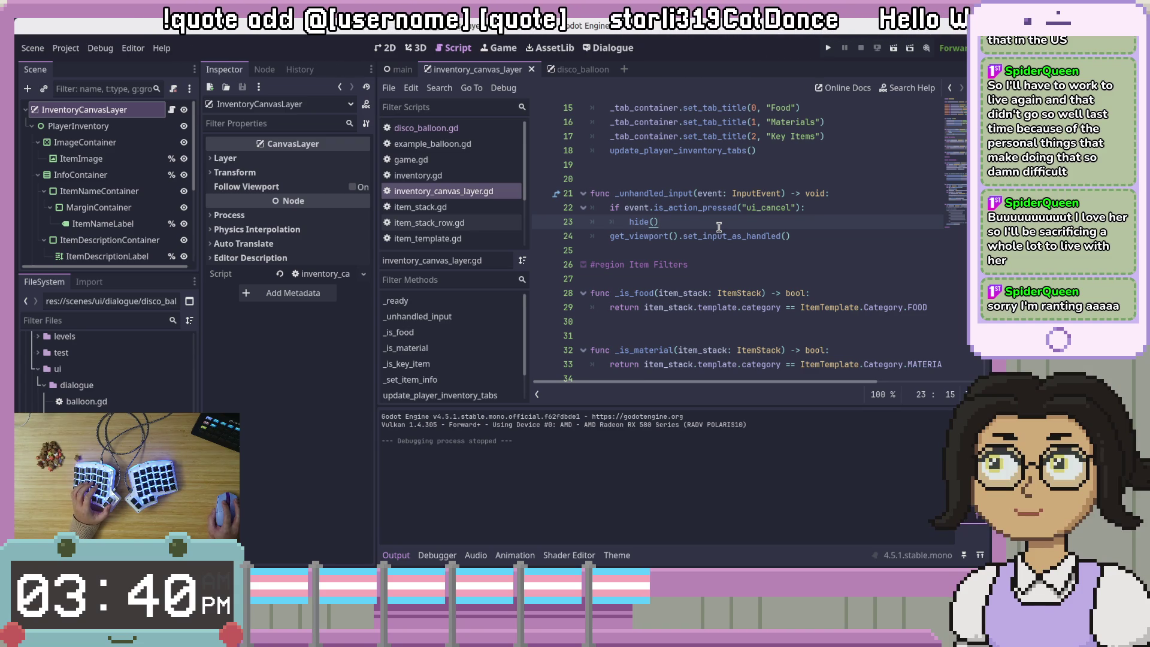
pyautogui.click(447, 223)
pyautogui.scroll(-2, 450, 238)
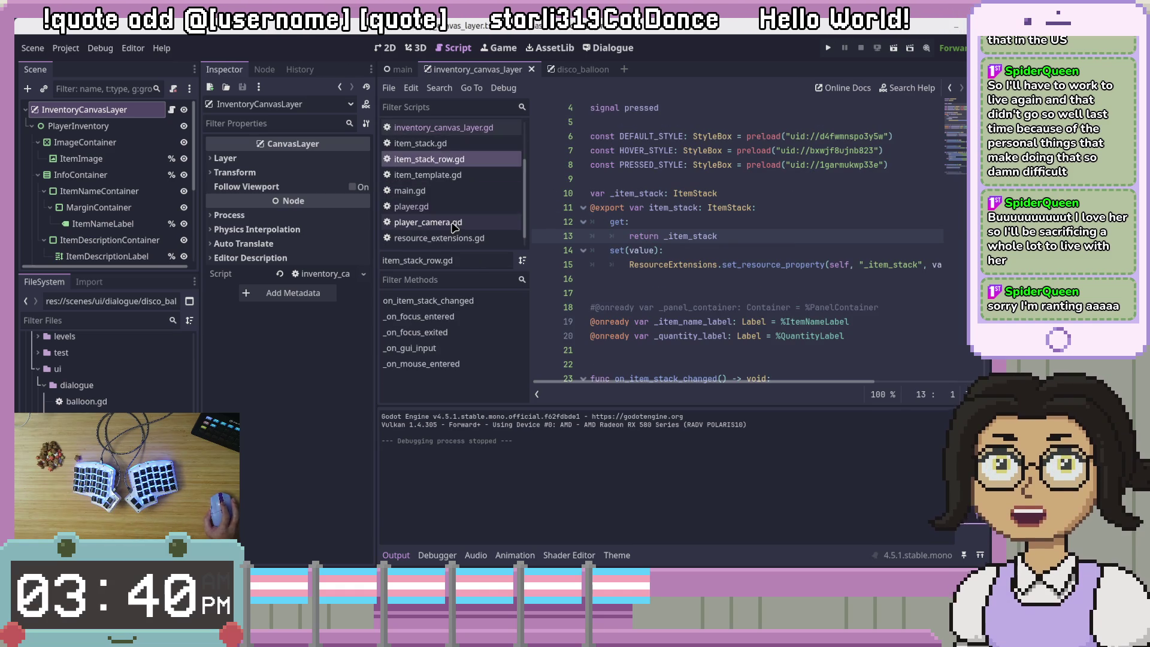
# Open player.gd and scroll to the interact check in _unhandled_input near line 51
pyautogui.click(450, 206)
pyautogui.scroll(10, 794, 221)
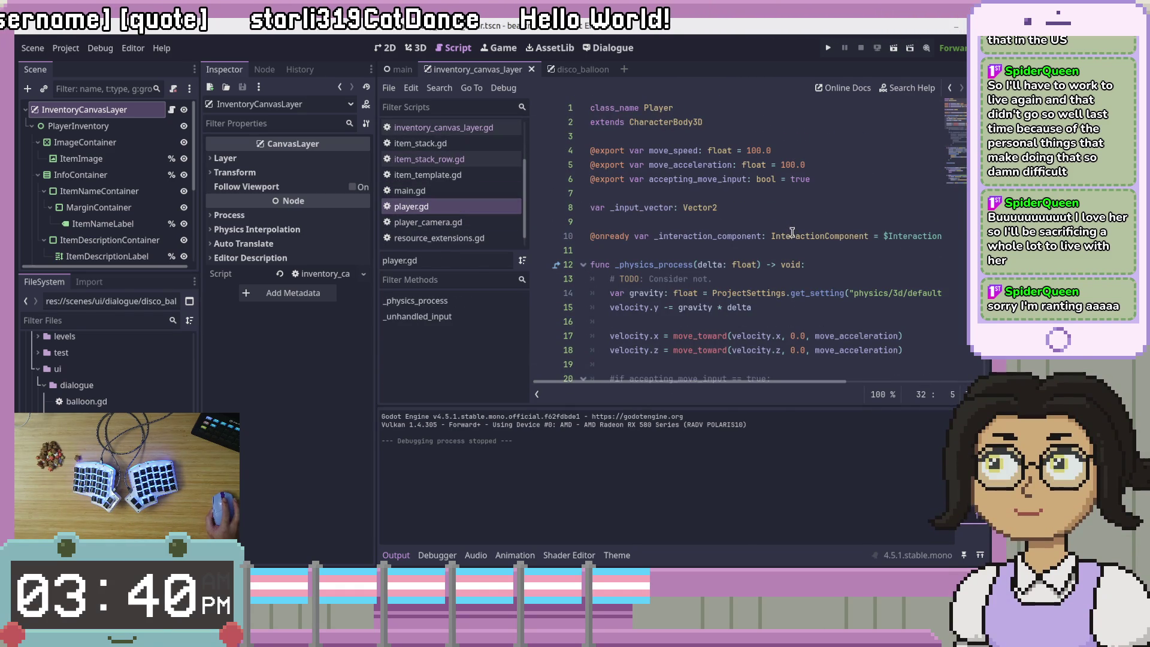
pyautogui.scroll(-3, 792, 232)
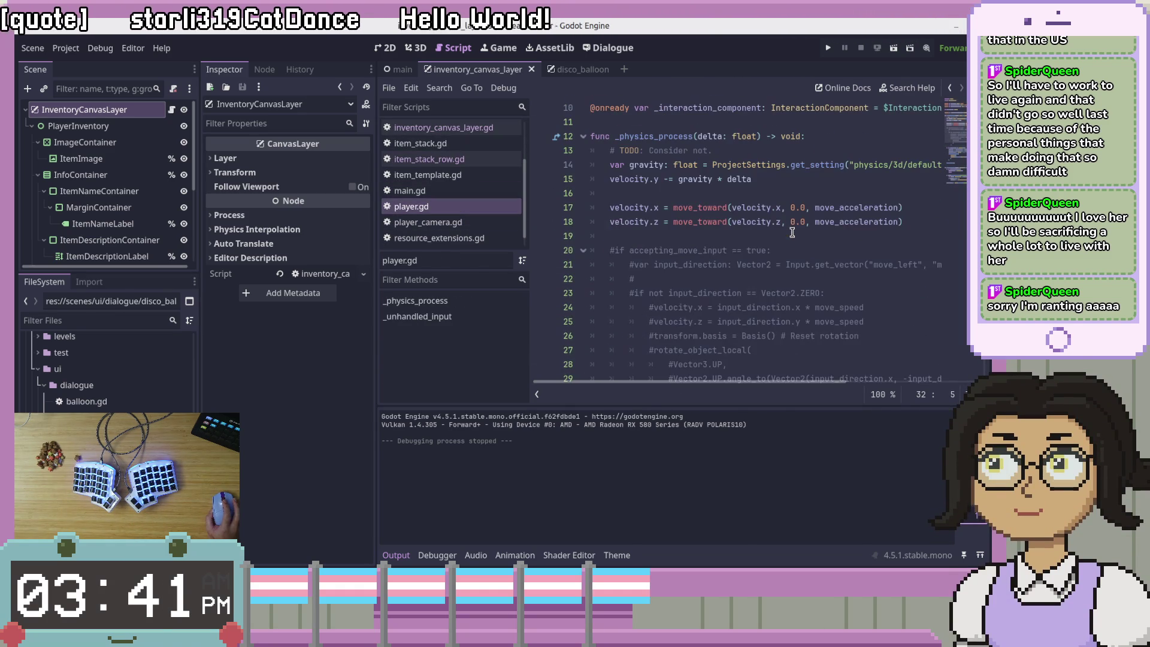
pyautogui.scroll(-8, 792, 232)
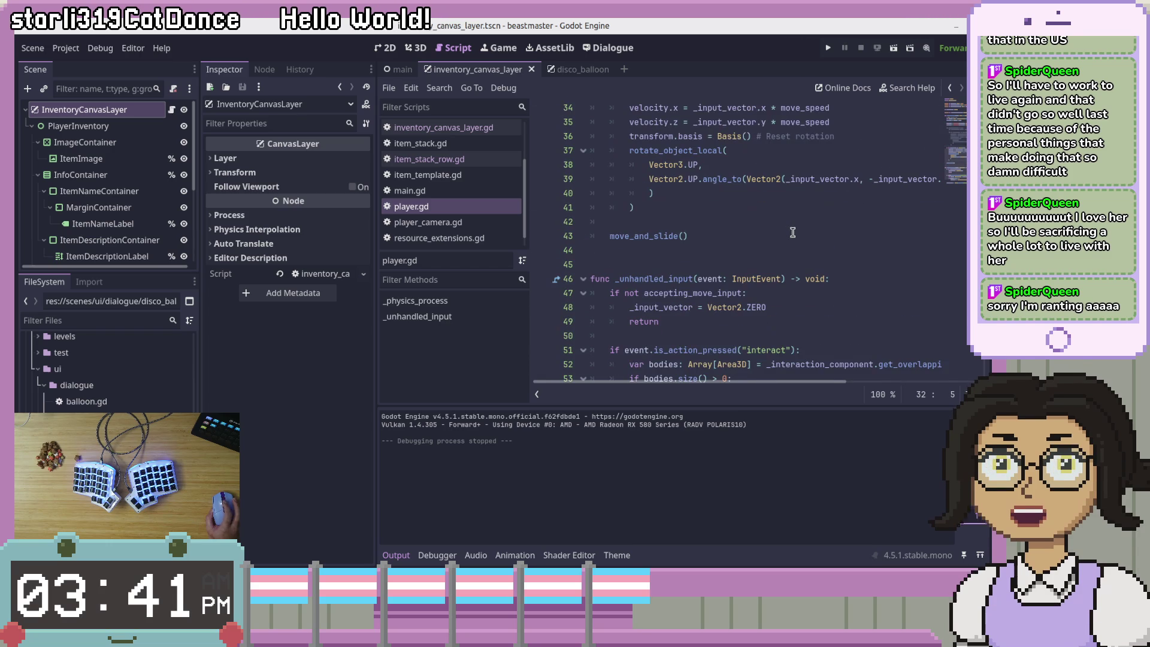
pyautogui.scroll(-2, 792, 232)
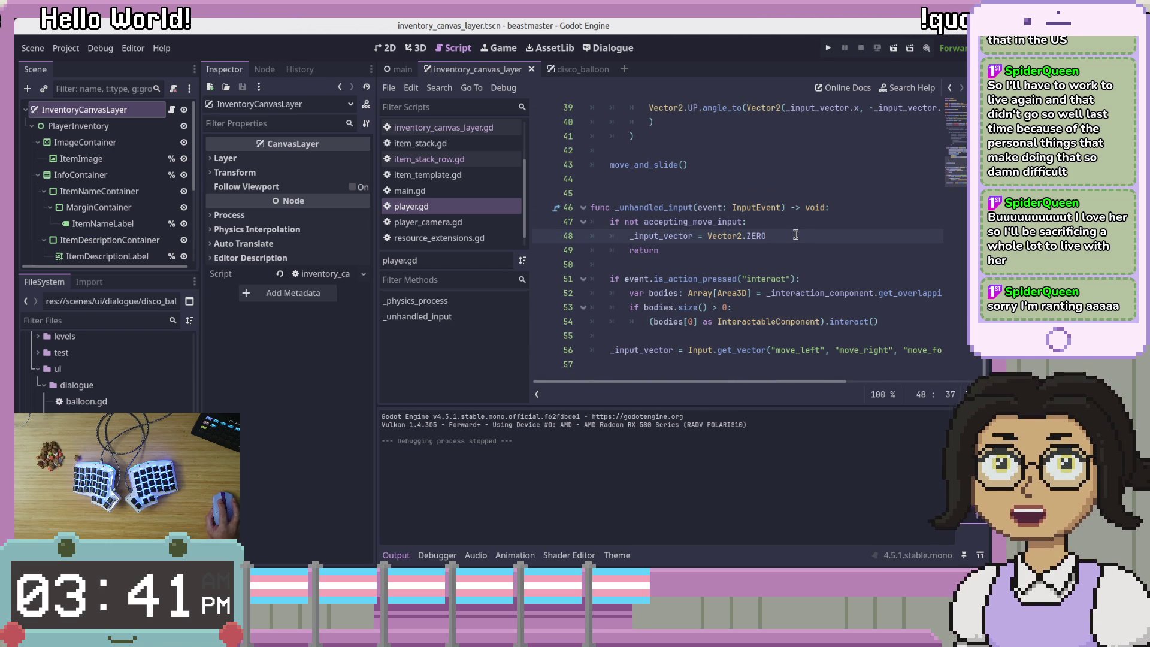
pyautogui.click(841, 279)
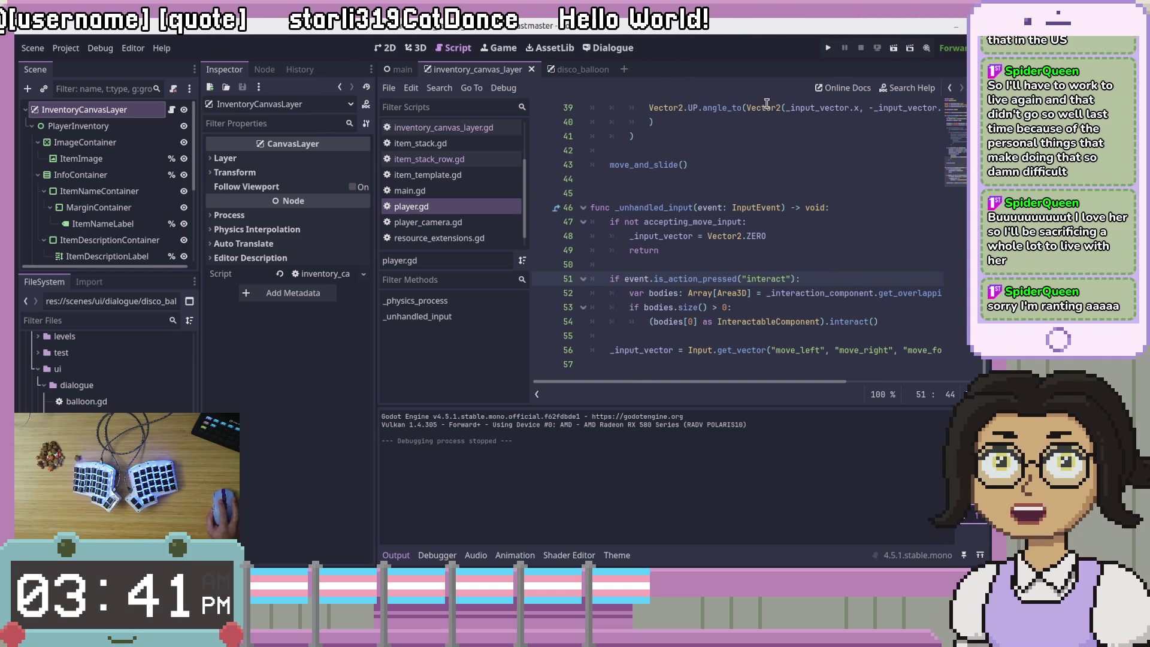
pyautogui.press('Up')
pyautogui.press('Up')
pyautogui.press('Up')
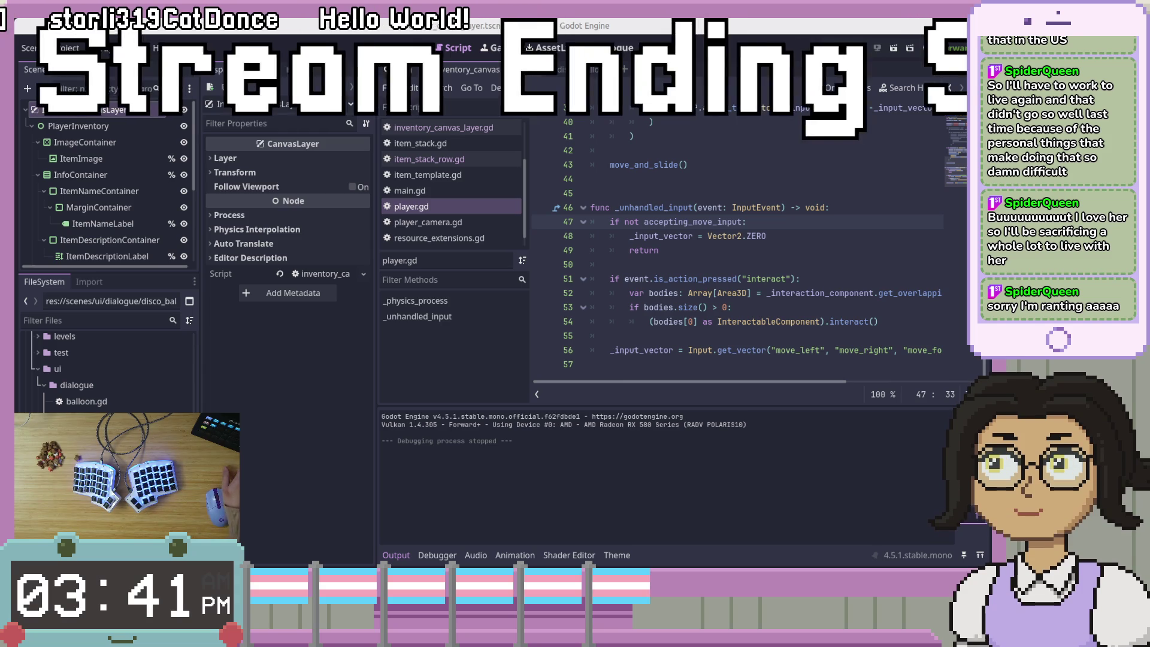
pyautogui.click(677, 222)
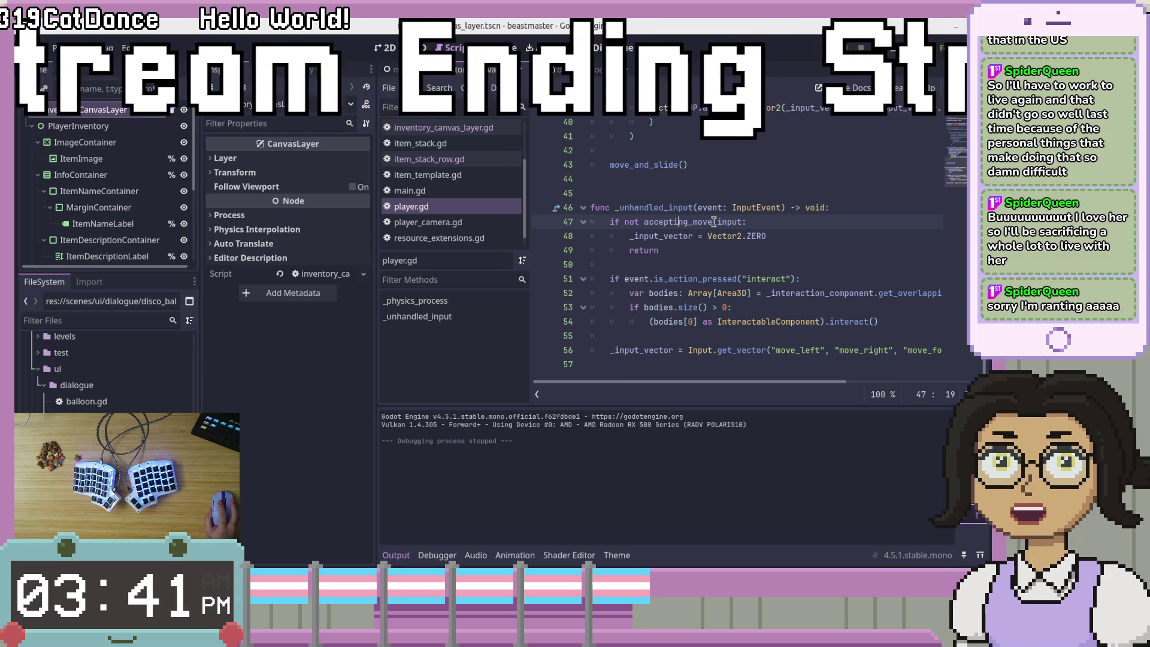
pyautogui.click(775, 208)
pyautogui.click(855, 203)
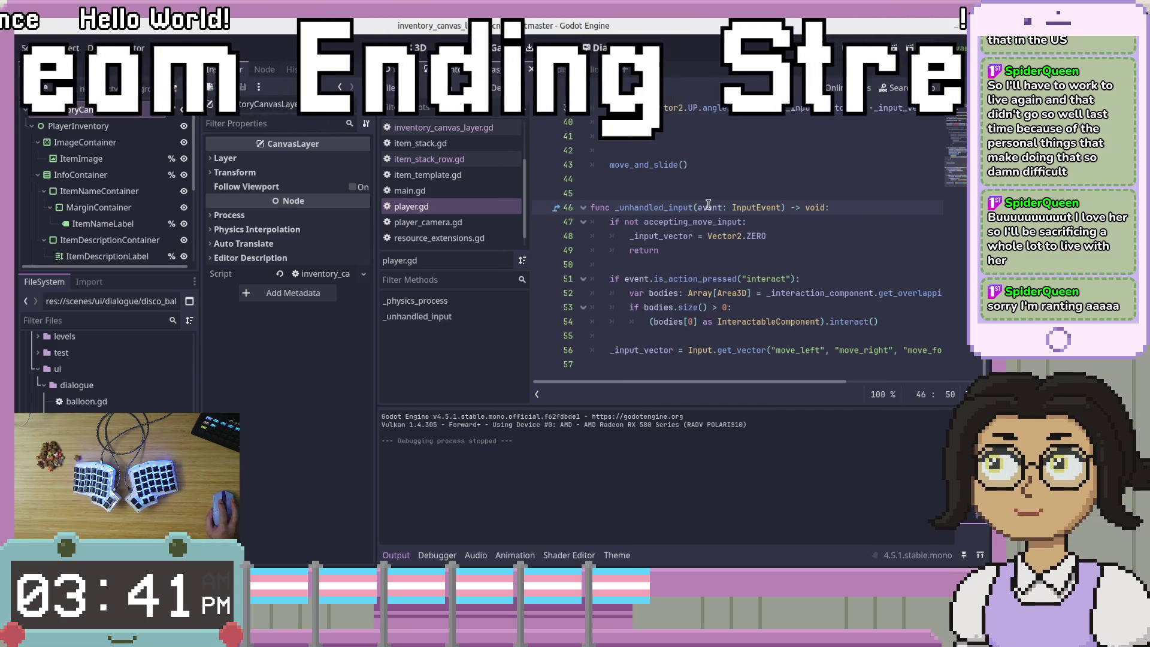
pyautogui.click(666, 195)
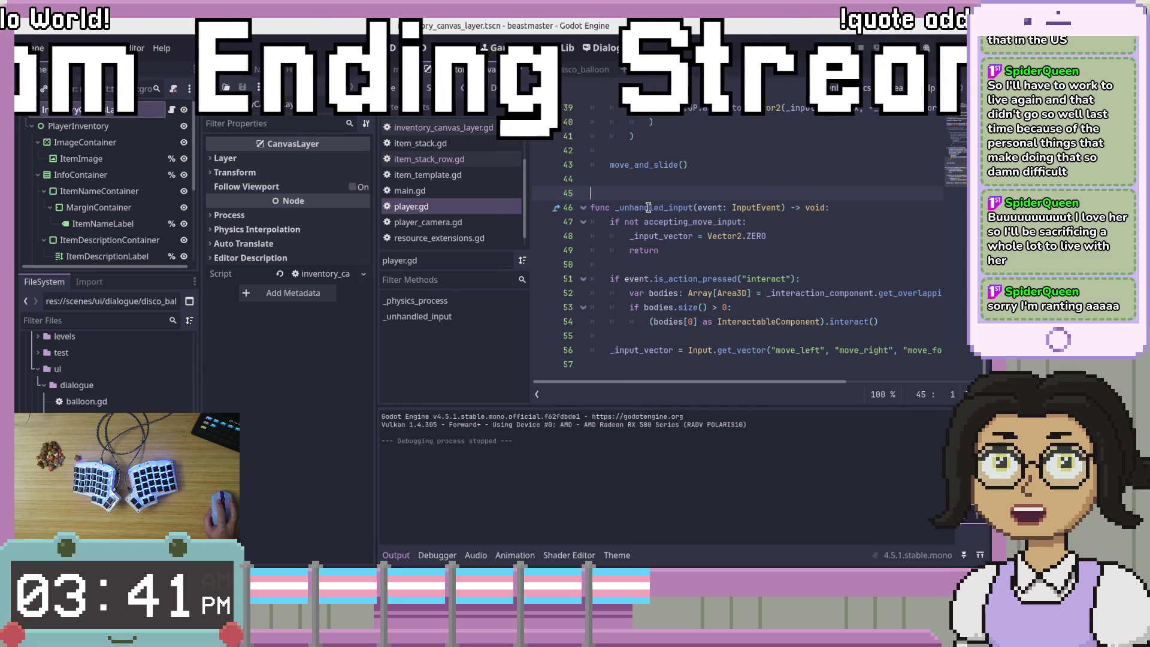
pyautogui.scroll(4, 819, 285)
pyautogui.scroll(-4, 820, 286)
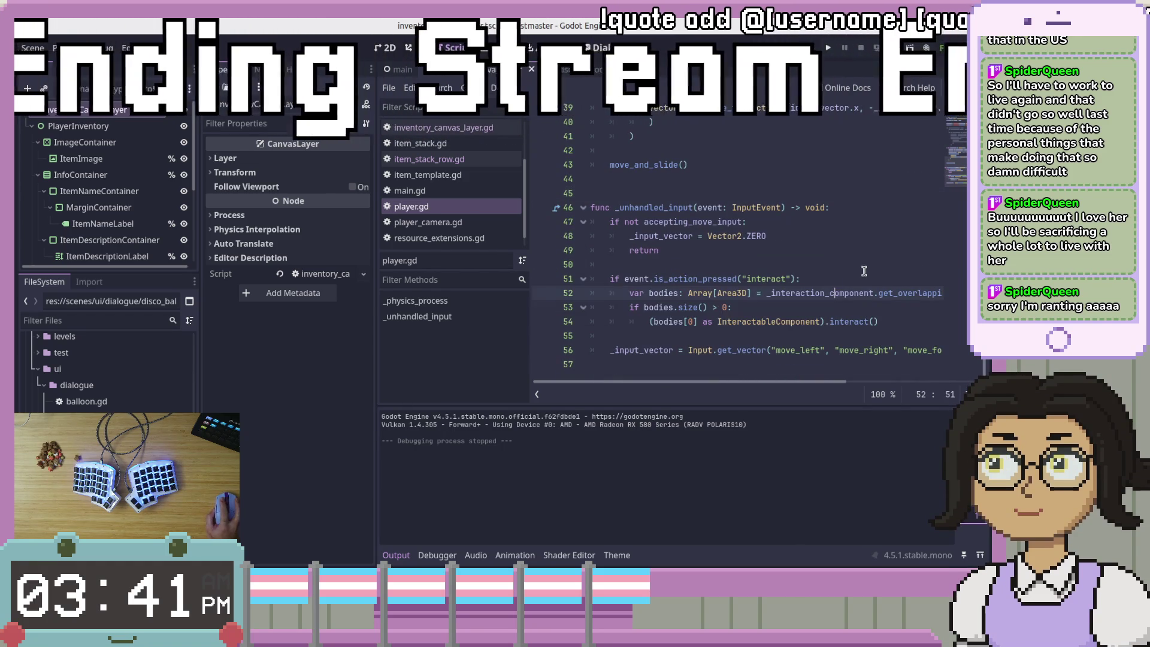
pyautogui.click(636, 265)
pyautogui.click(921, 323)
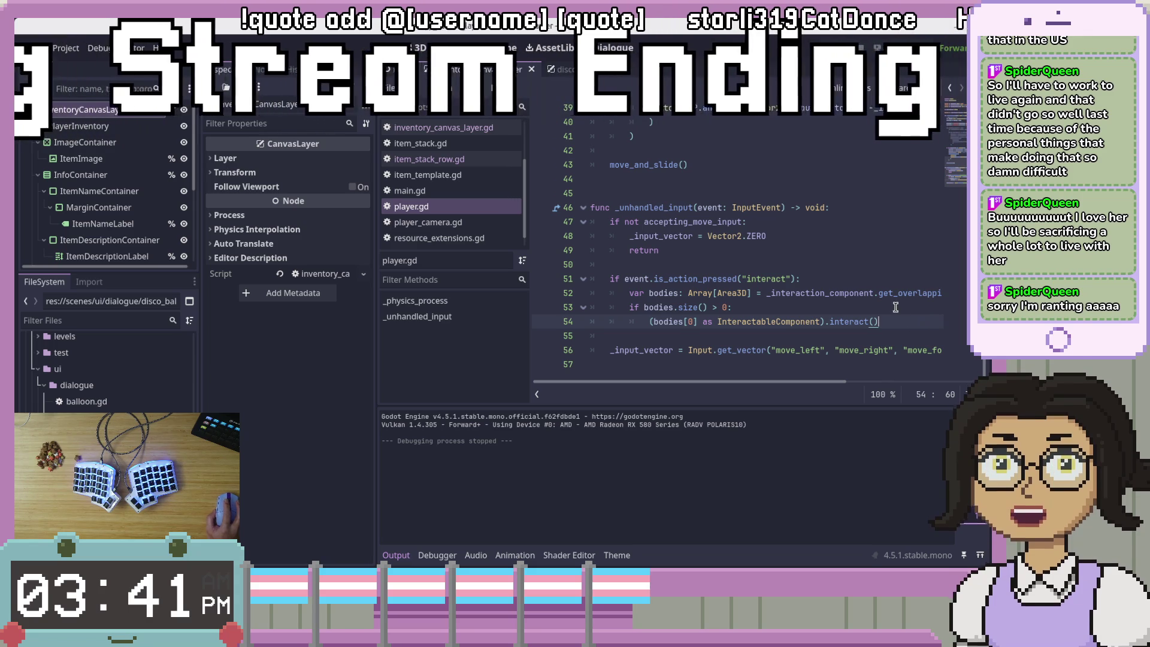
pyautogui.click(782, 278)
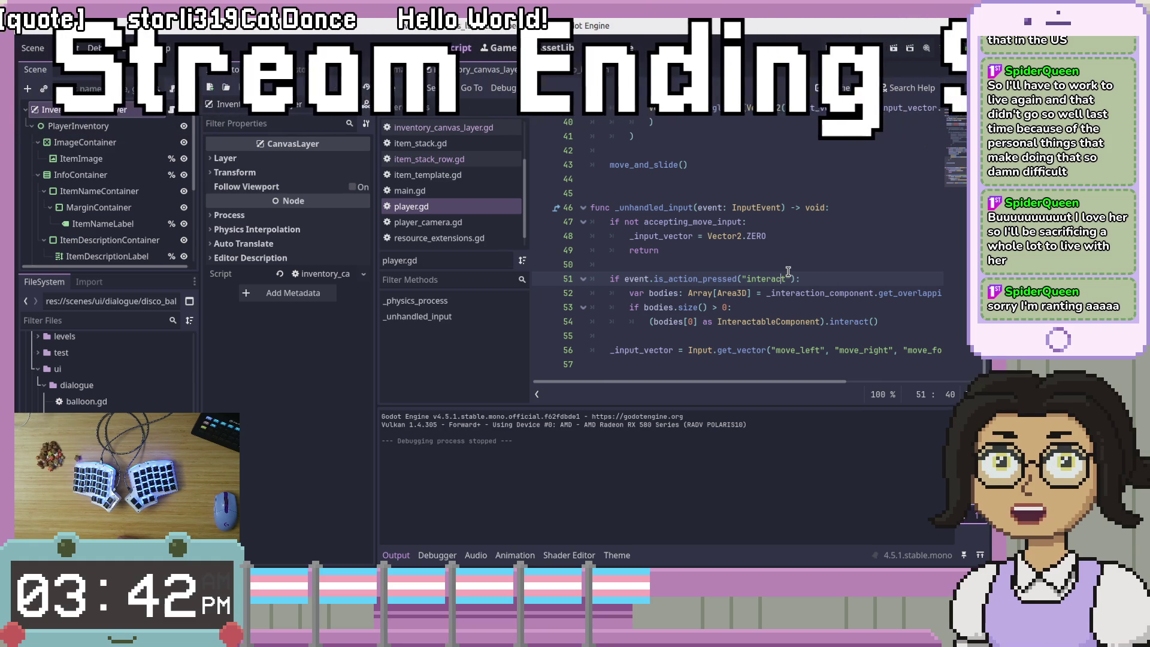
pyautogui.click(862, 236)
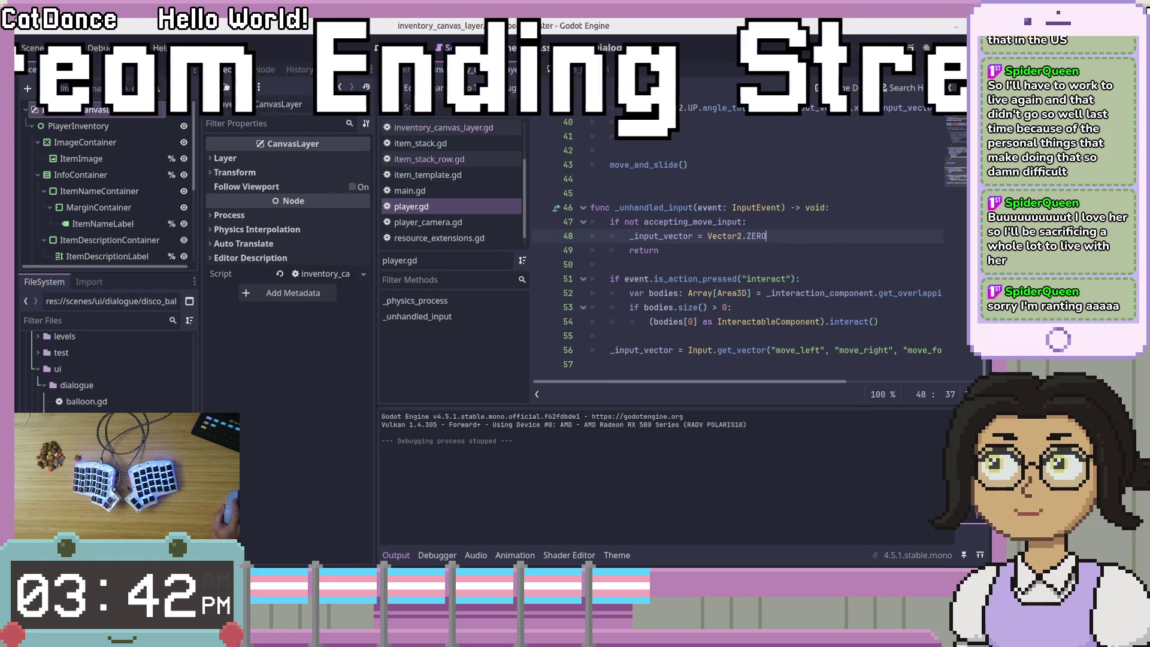
pyautogui.click(827, 208)
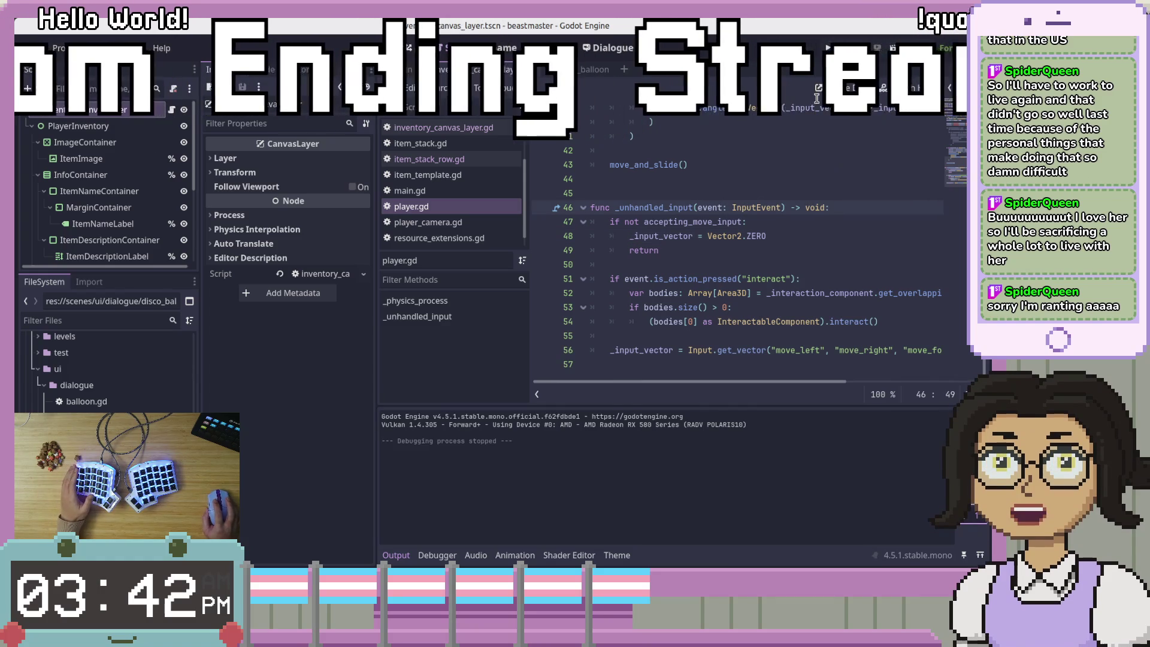
pyautogui.press('F6')
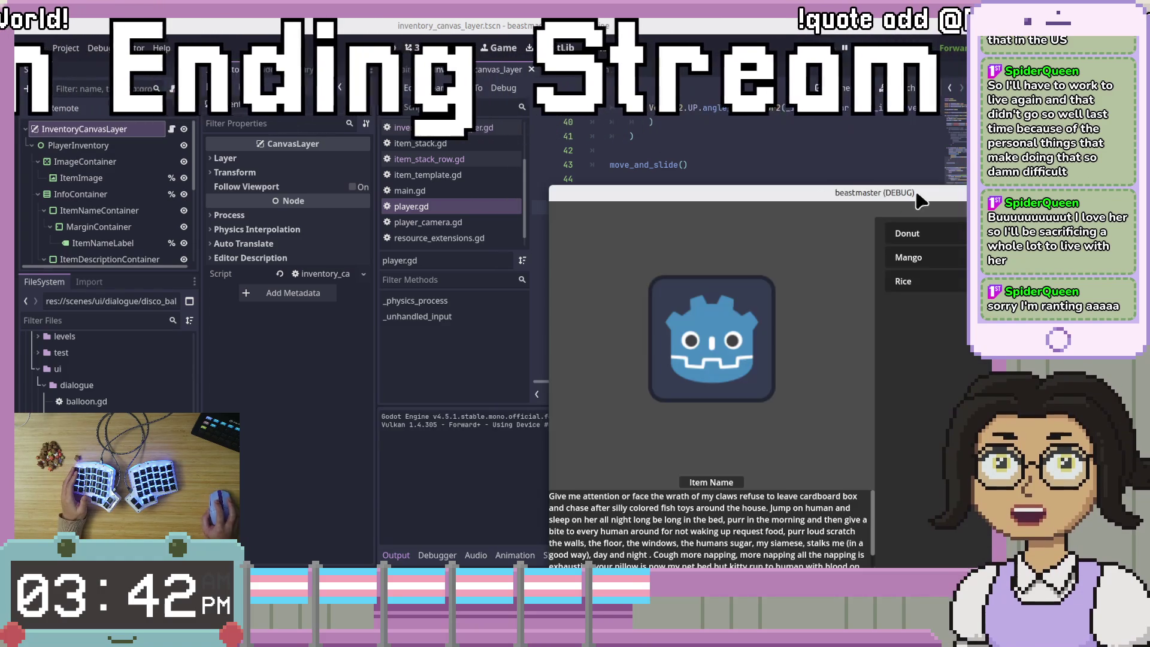
# Stop the game, rerun it with F5, and drag its window into view
pyautogui.press('F8')
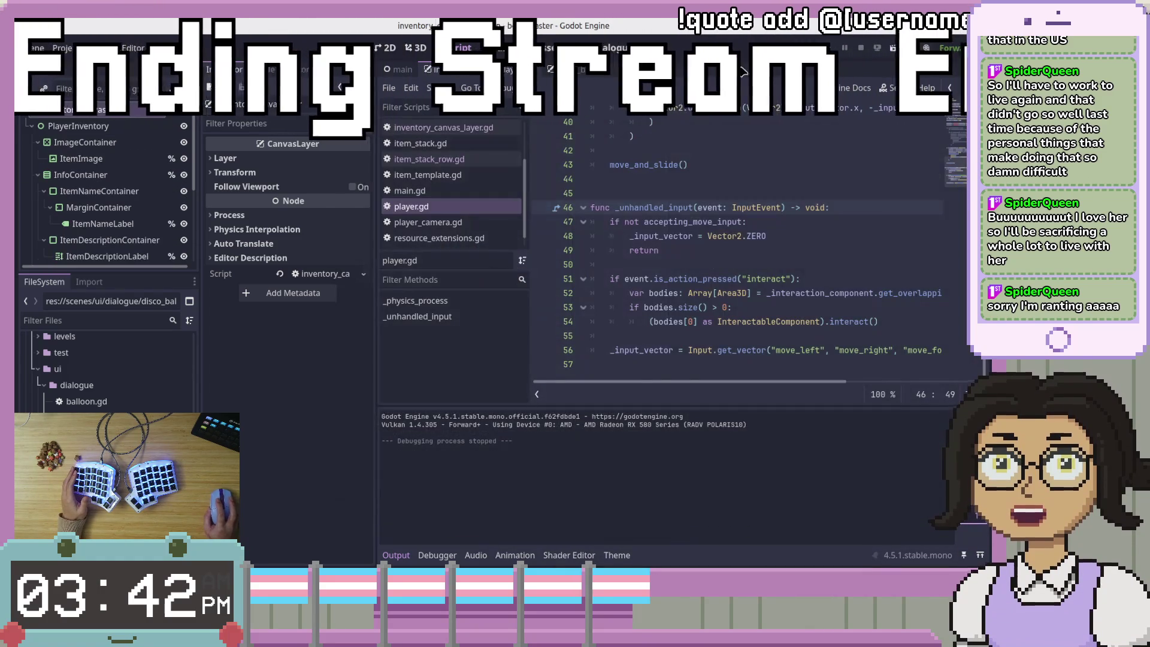
pyautogui.click(684, 139)
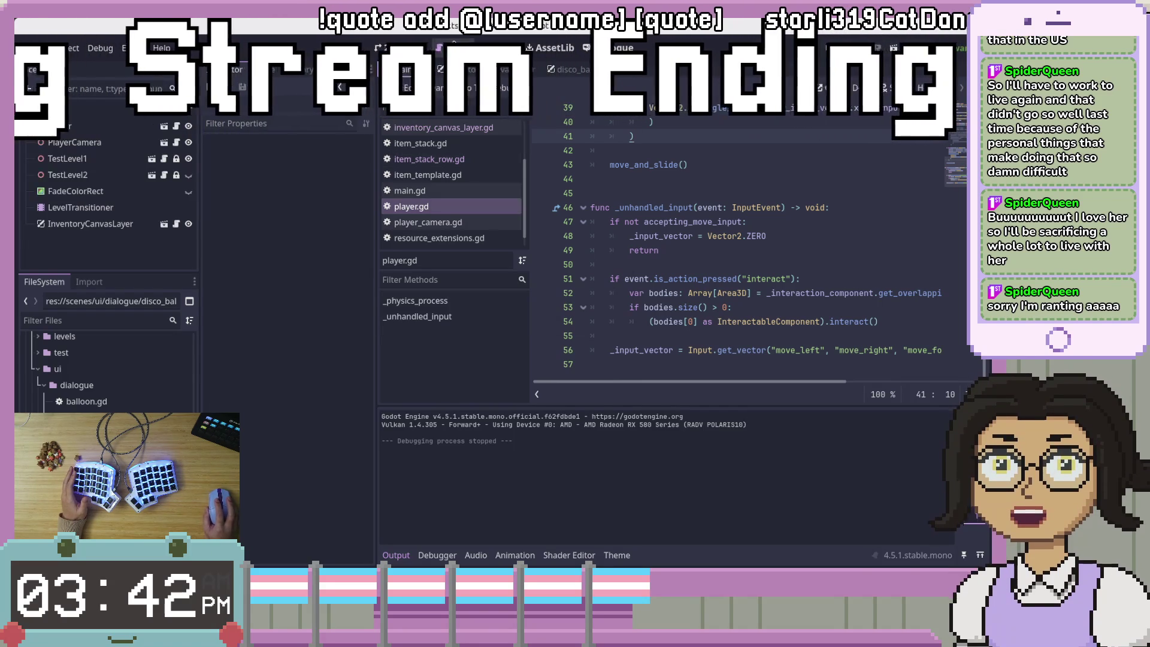
pyautogui.press('F5')
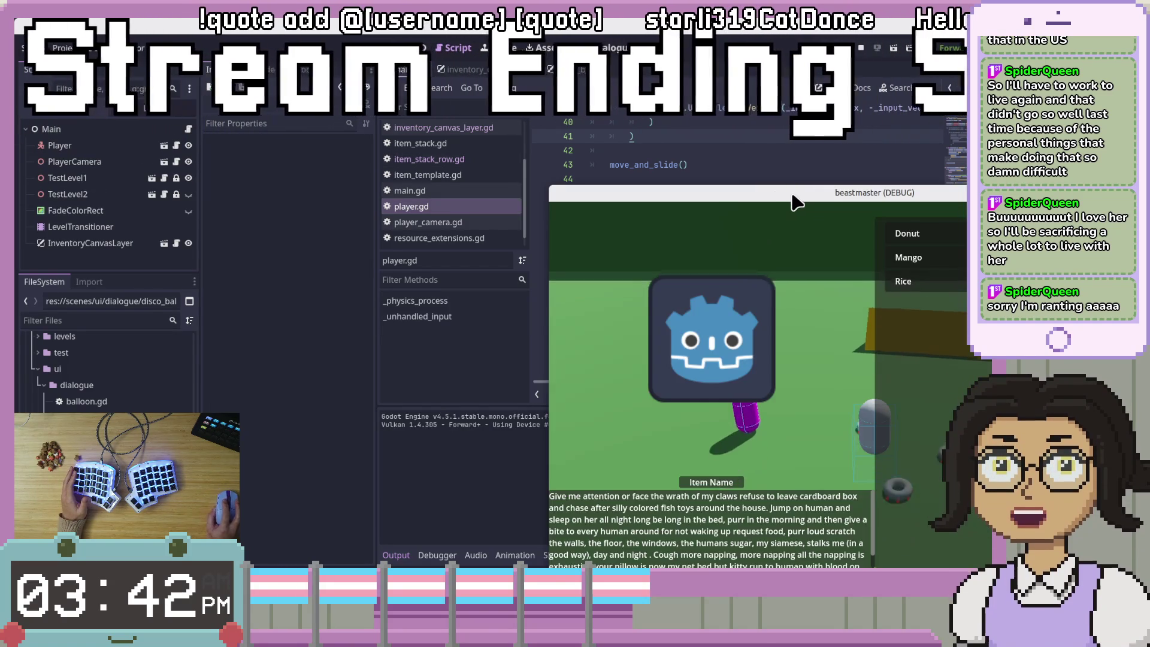
pyautogui.moveTo(791, 200); pyautogui.dragTo(432, 84)
# Select Mango, then Rice to show its bowl image and description, taking screenshots
pyautogui.click(647, 146)
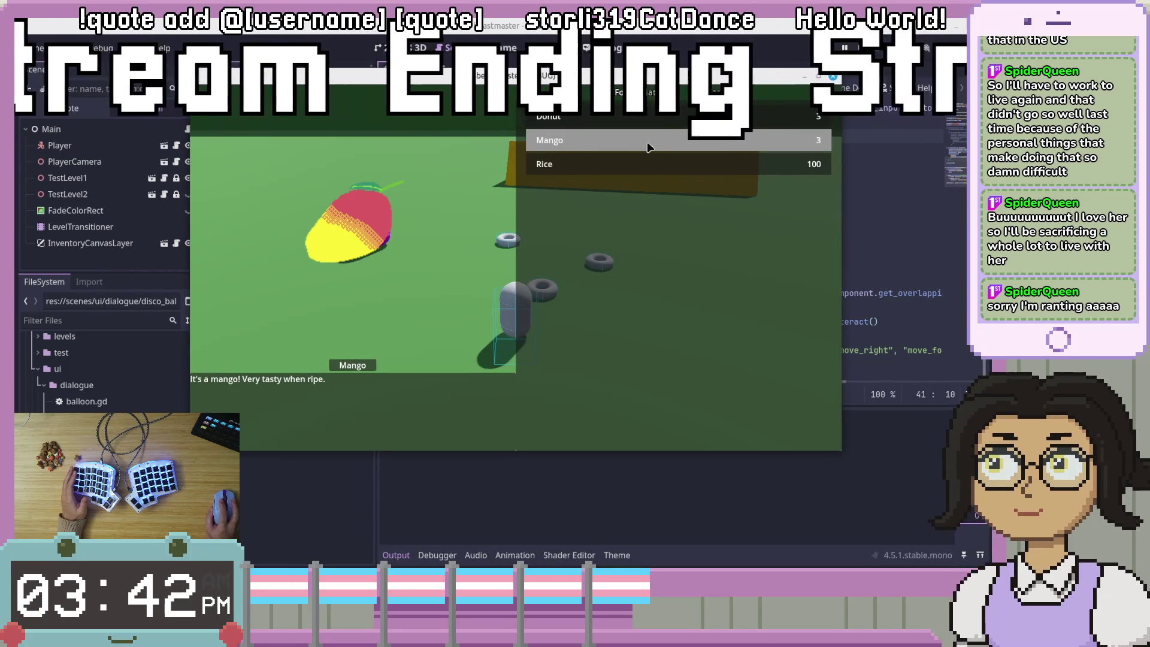
pyautogui.click(647, 170)
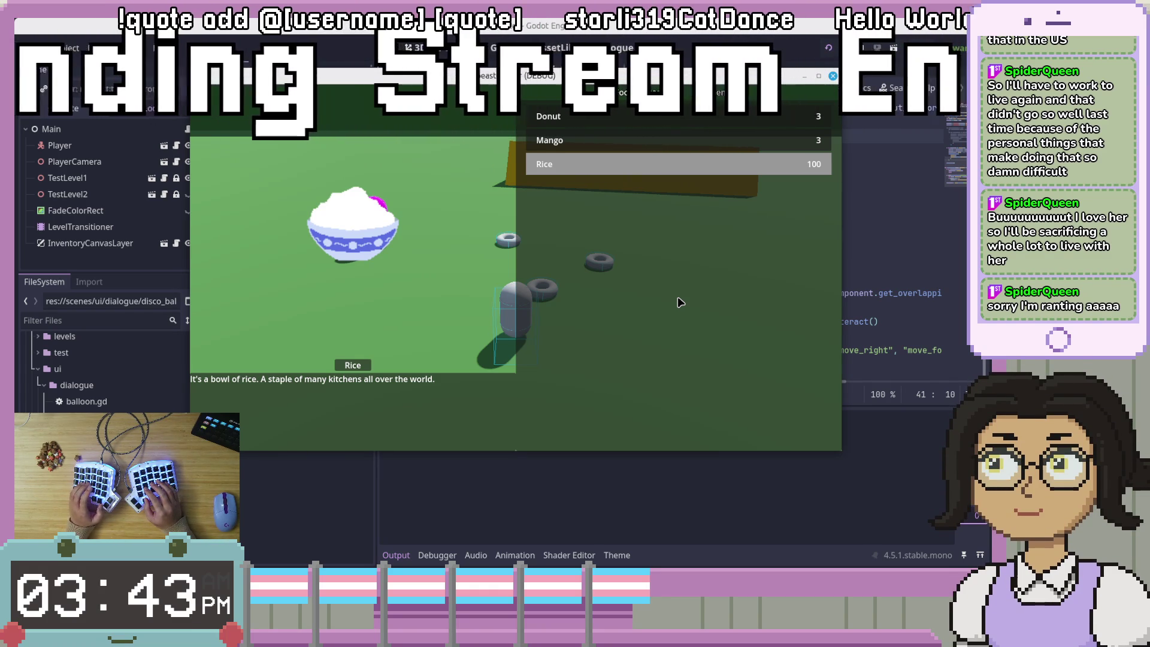
pyautogui.press('Print')
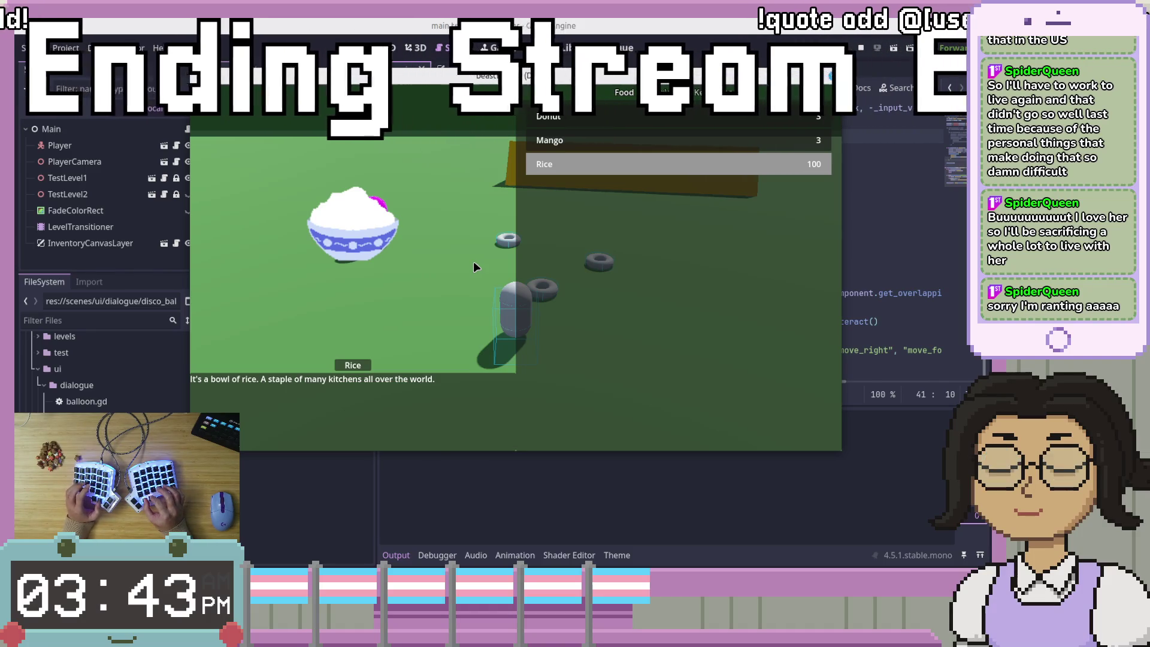
pyautogui.press('Print')
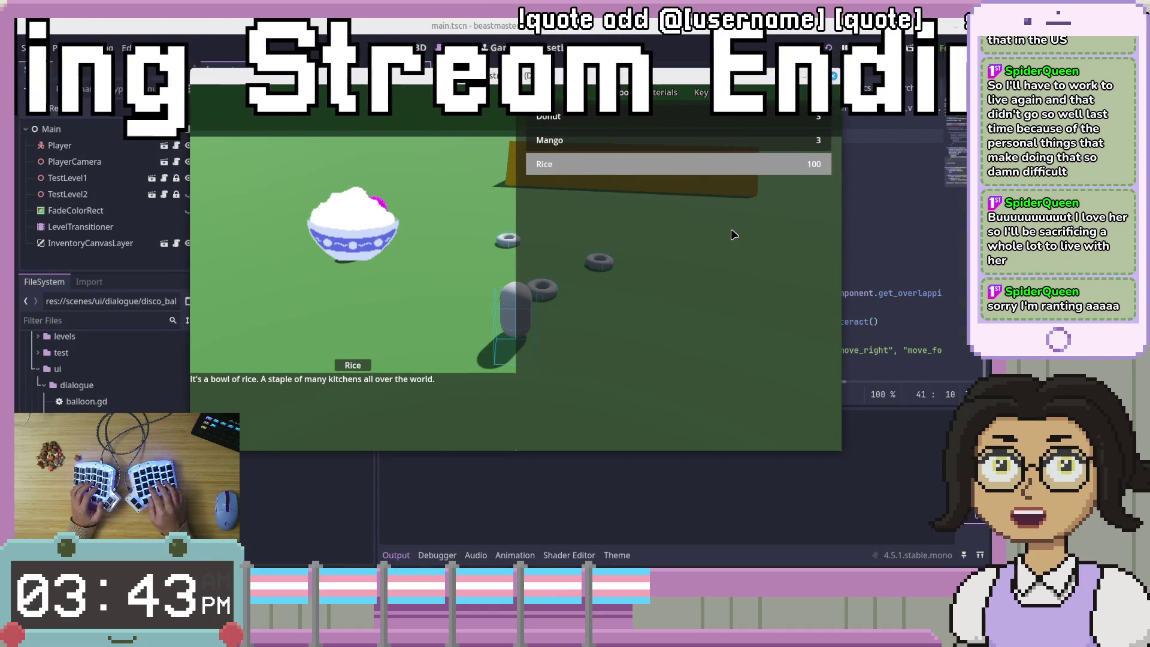
pyautogui.press('Print')
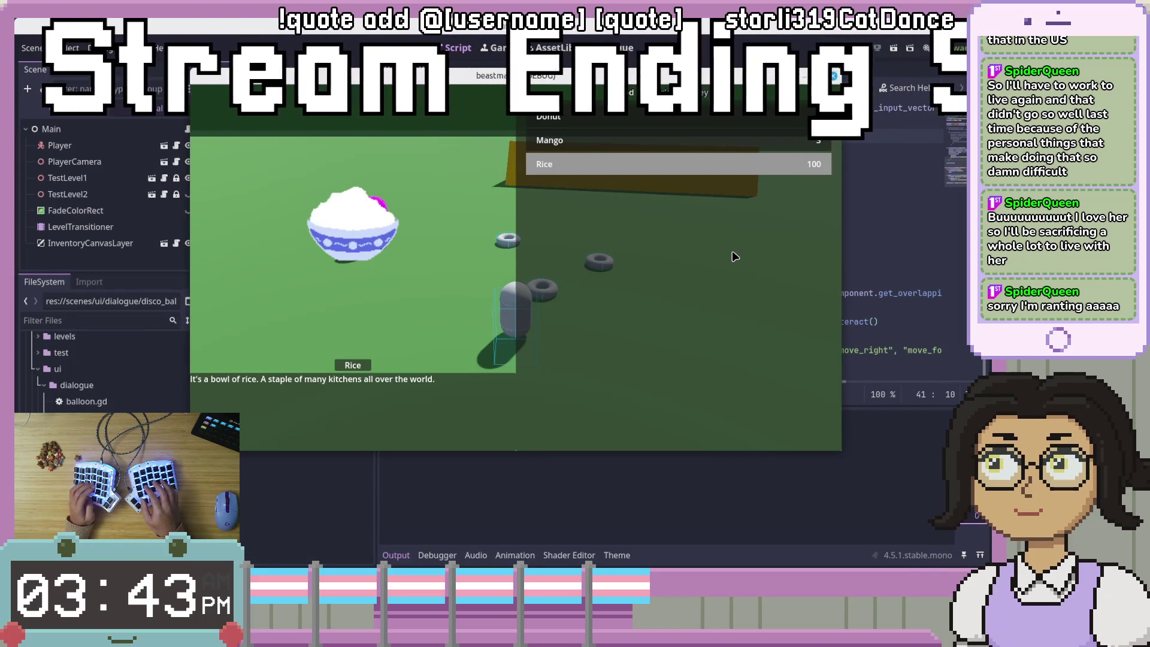
pyautogui.press('alt+Print')
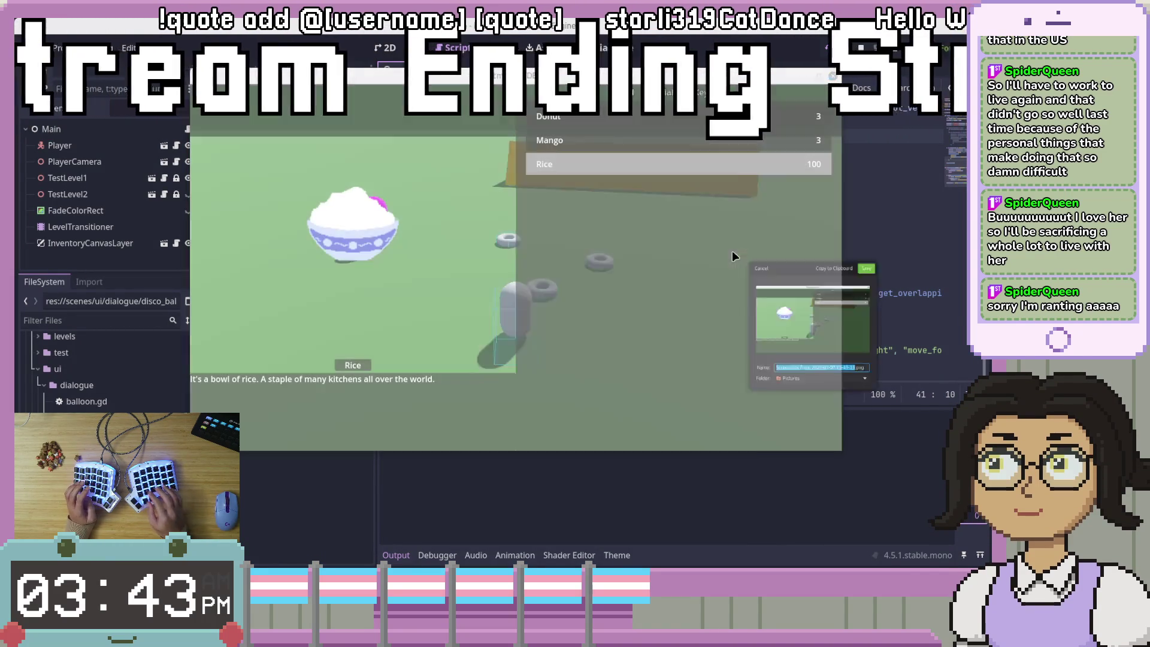
pyautogui.moveTo(693, 217); pyautogui.dragTo(661, 181)
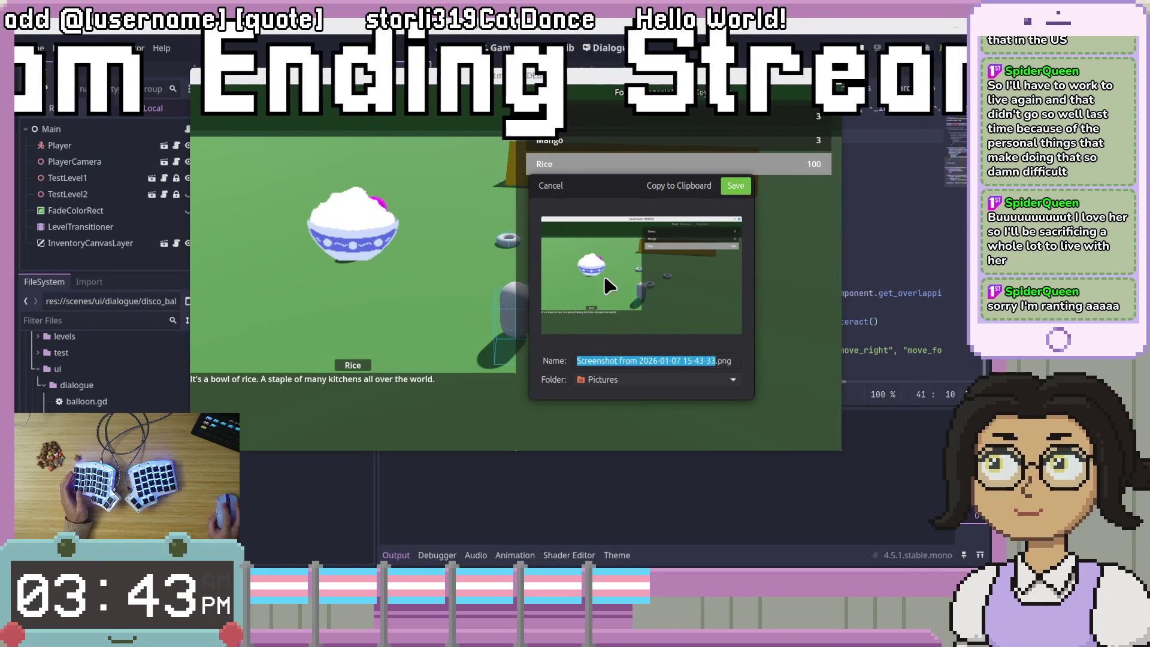
pyautogui.moveTo(641, 193); pyautogui.dragTo(843, 241)
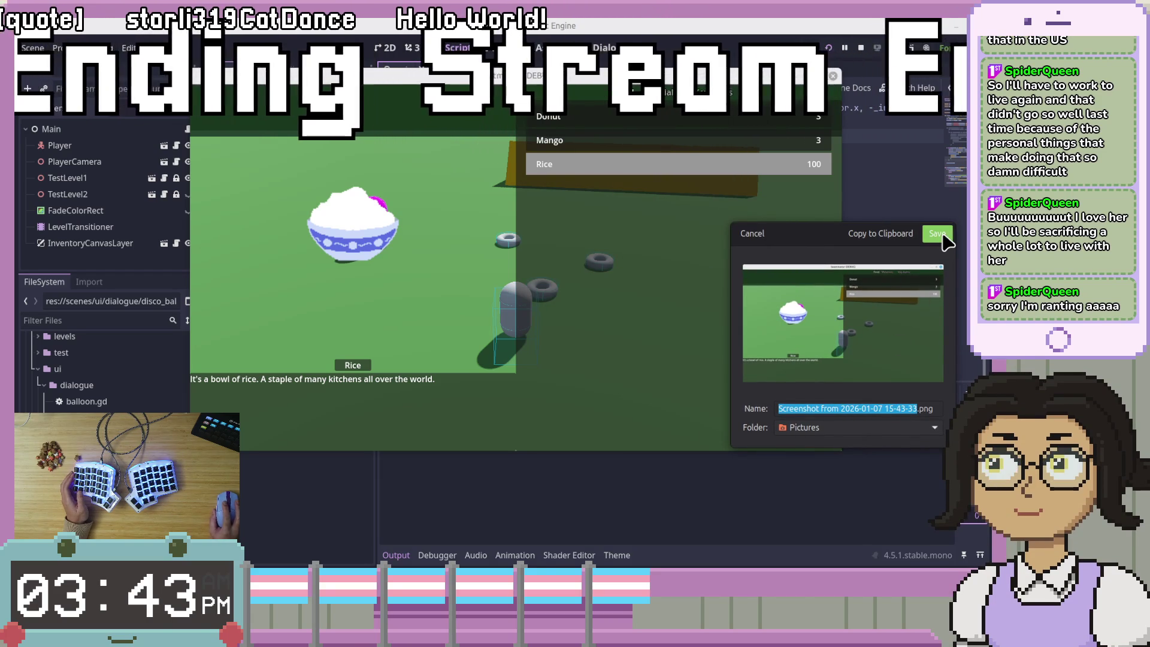
pyautogui.click(752, 235)
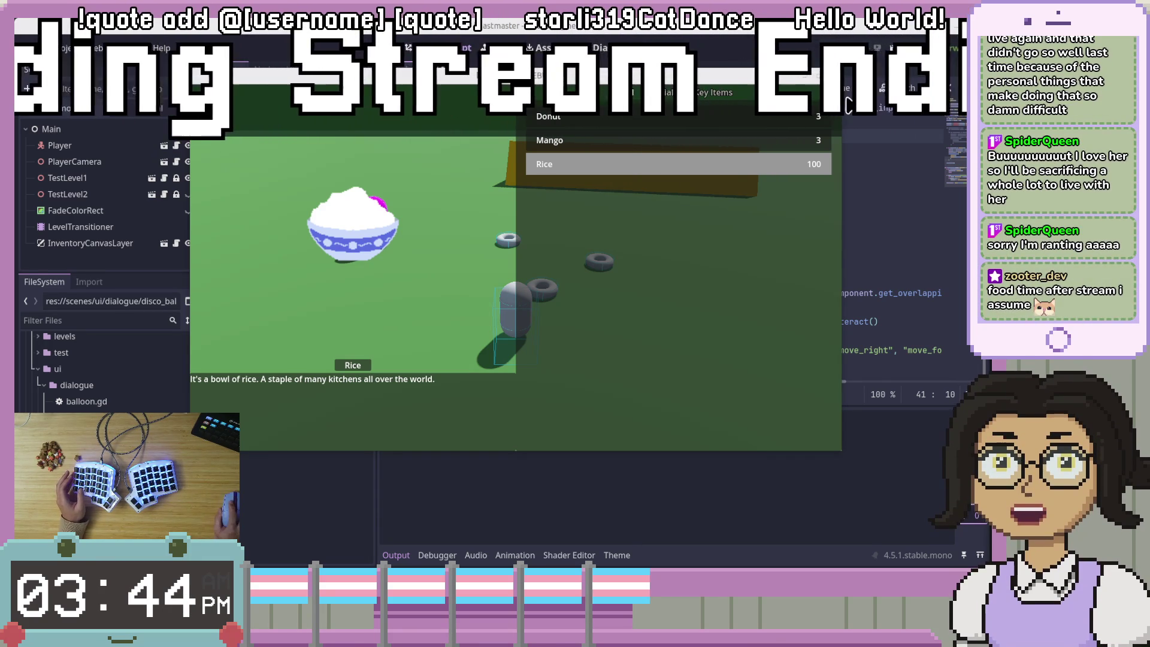
# Stop the running game with F8, returning to player.gd in the editor
pyautogui.press('F8')
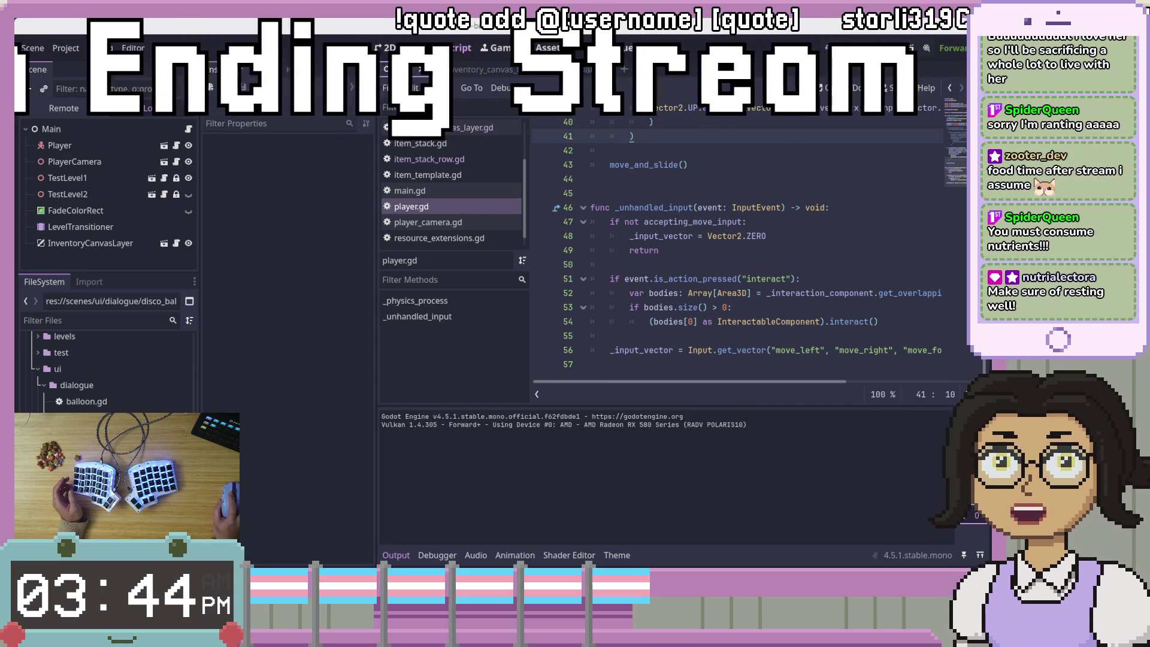
# Bring the LibreWolf browser with the live Twitch stream to the front and reposition its window
pyautogui.hotkey('alt', 'Tab')
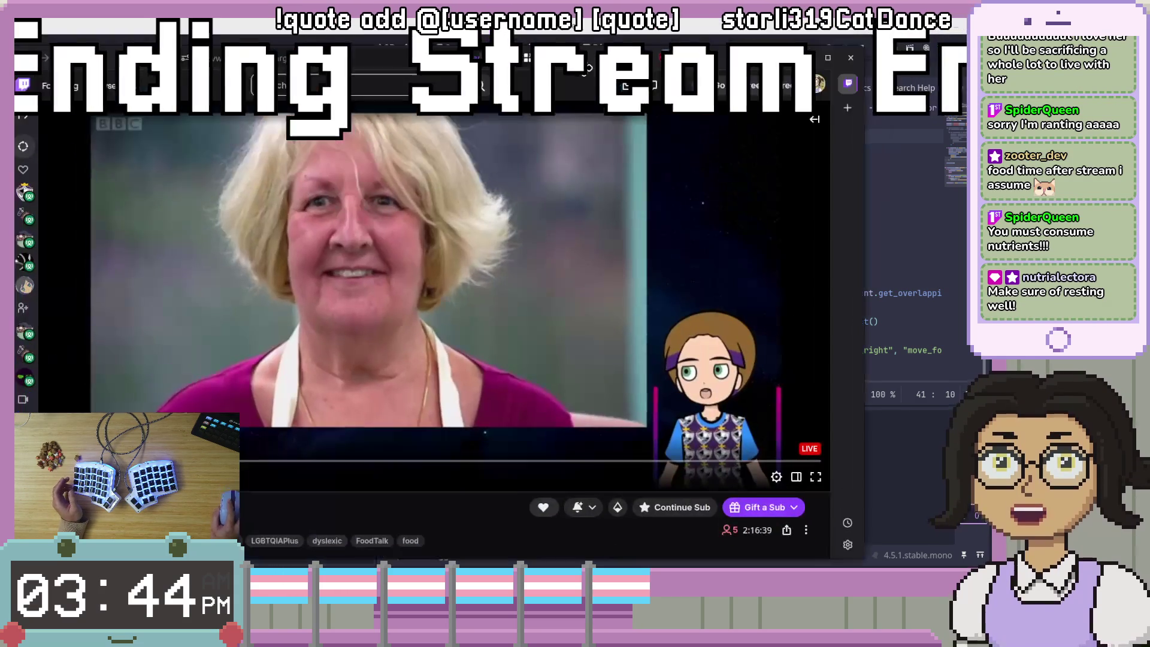
pyautogui.moveTo(747, 235)
pyautogui.mouseDown()
pyautogui.moveTo(763, 239)
pyautogui.moveTo(851, 362)
pyautogui.mouseUp()
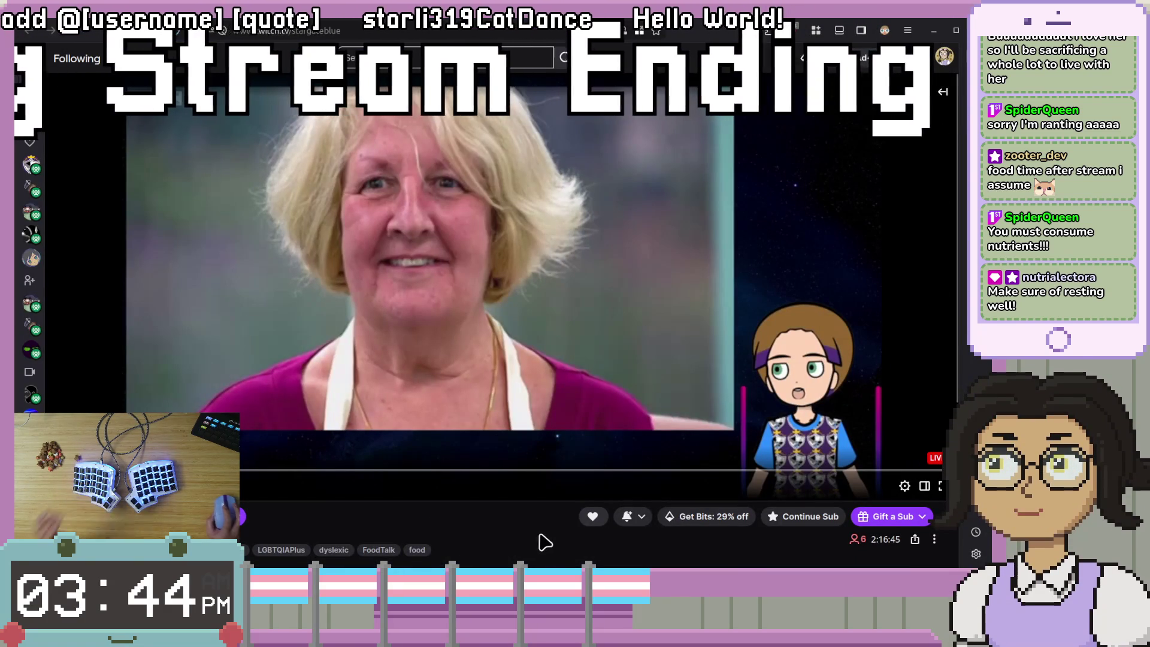